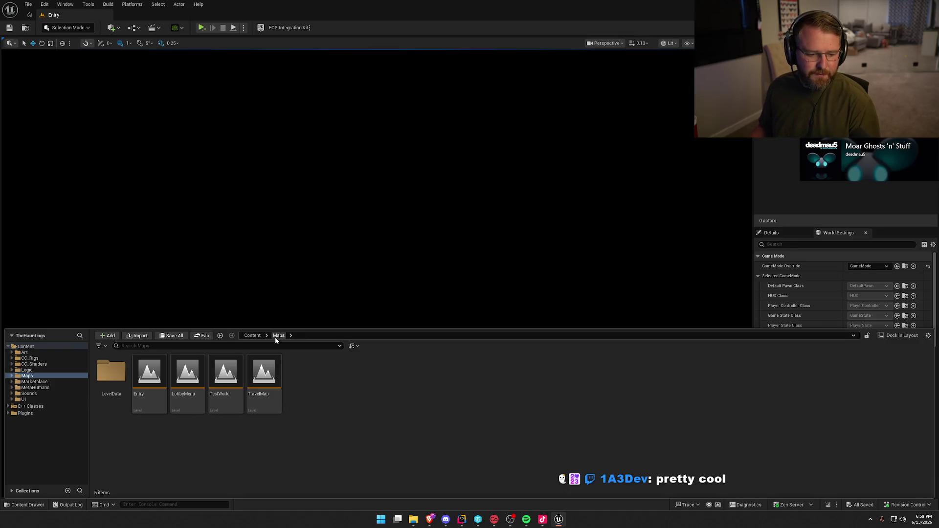
Browse to Content/UI/Lobby, add a folder named Store, and open it
click(23, 399)
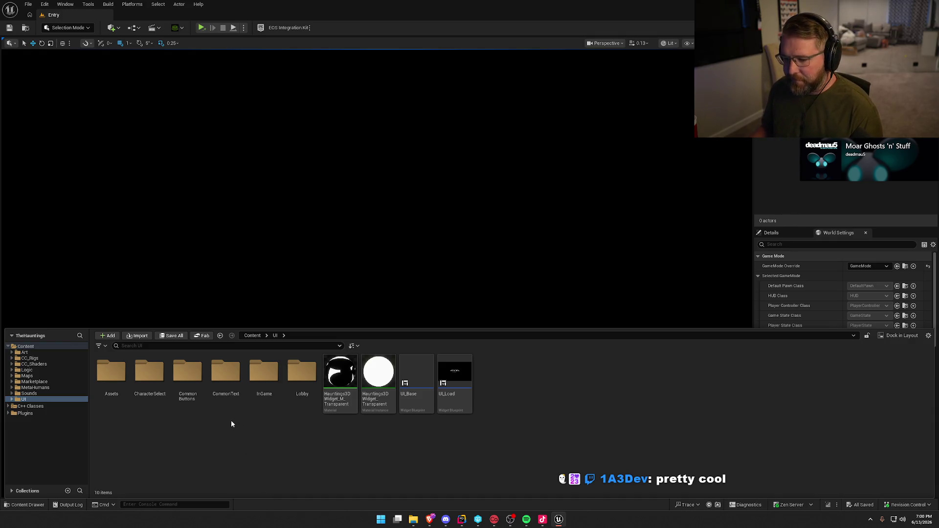
double_click(302, 371)
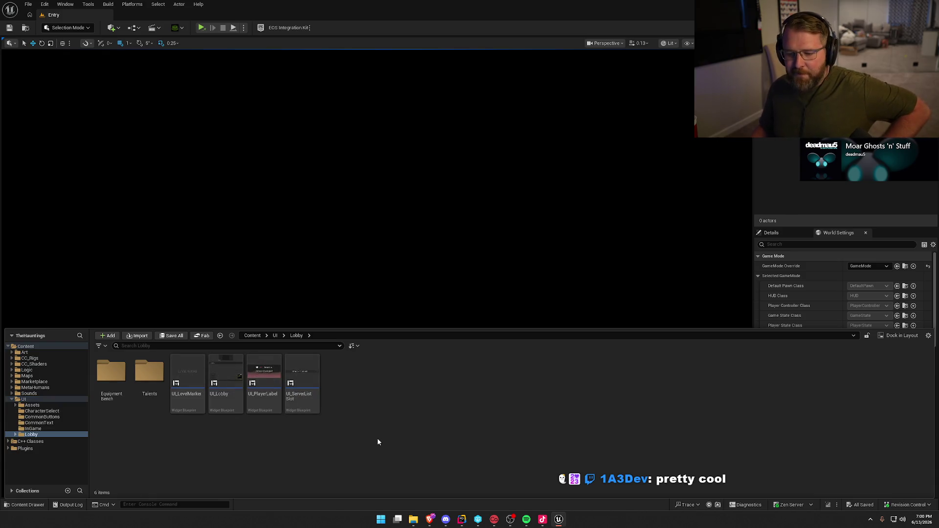
right_click(367, 386)
click(405, 132)
text(Sto)
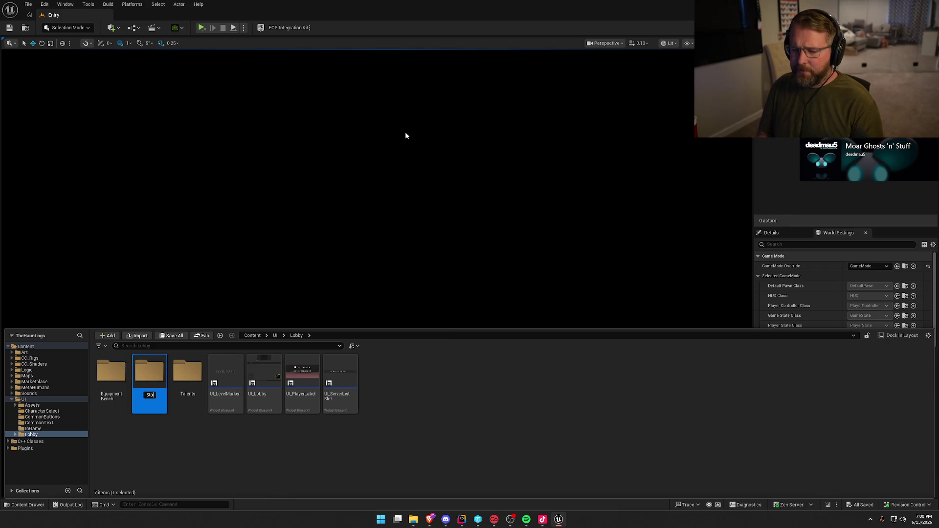
text(re)
key(Return)
double_click(156, 398)
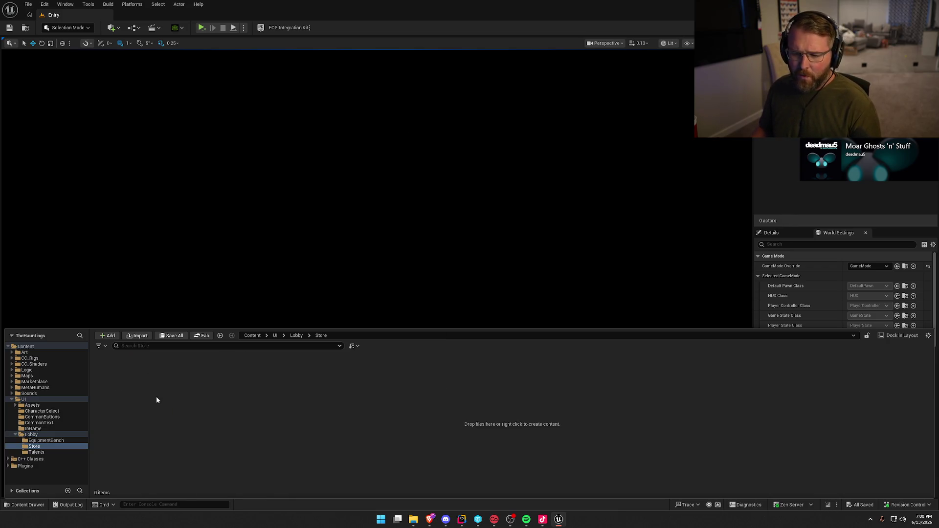
right_click(157, 400)
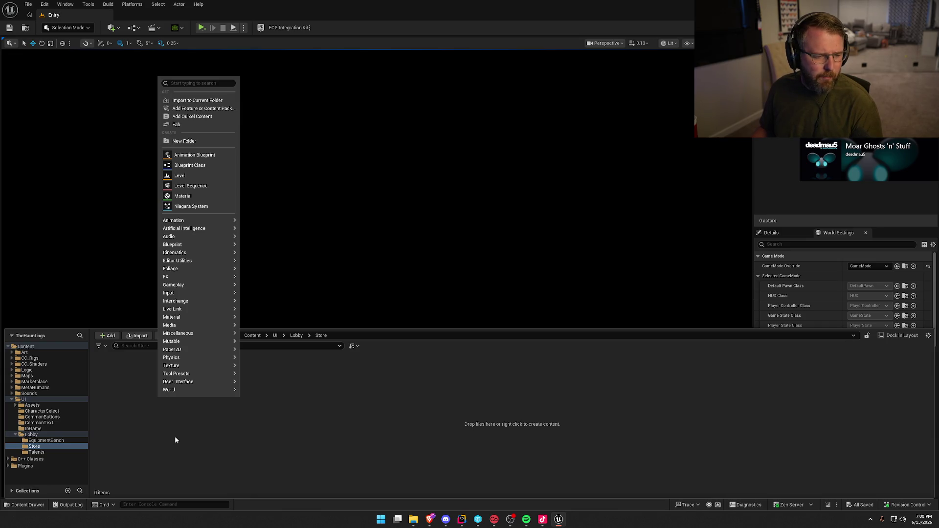
Create a Widget Blueprint in Store with StoreItemSlot as its parent class
mouse_move(207, 382)
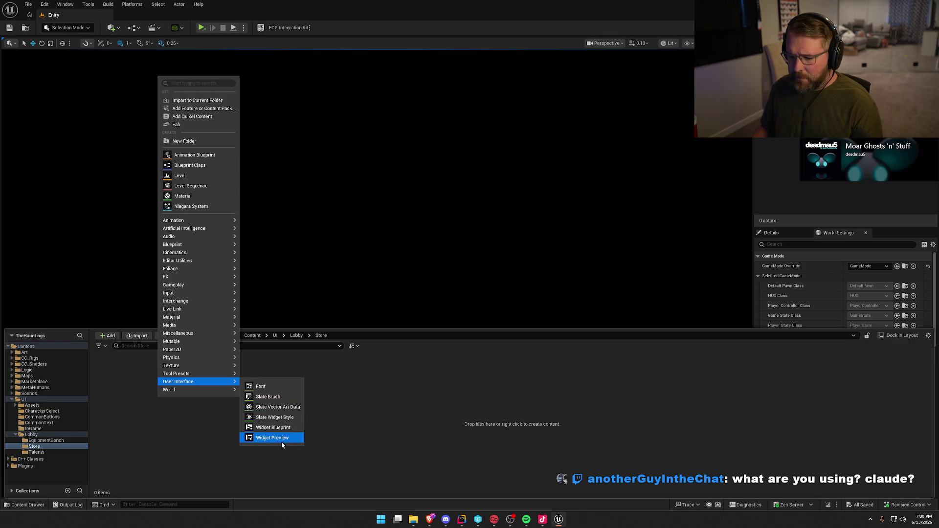
click(289, 429)
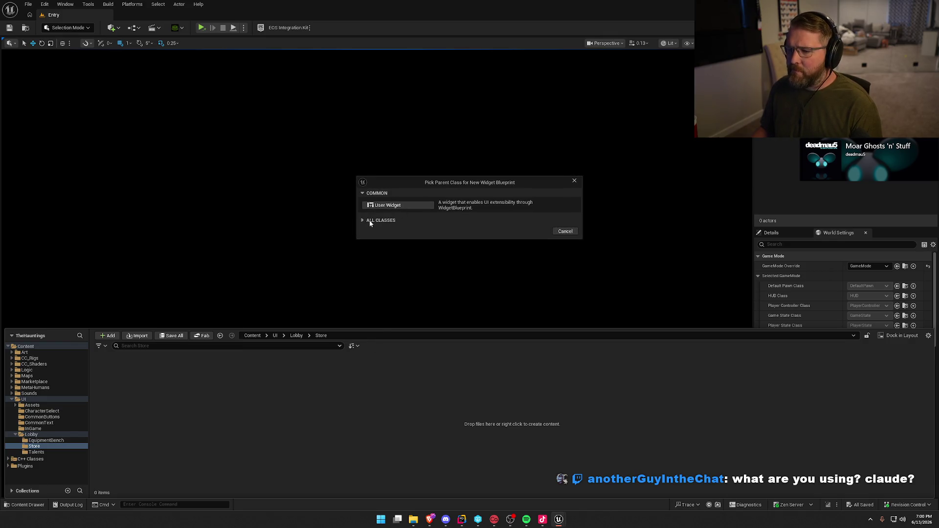
click(370, 222)
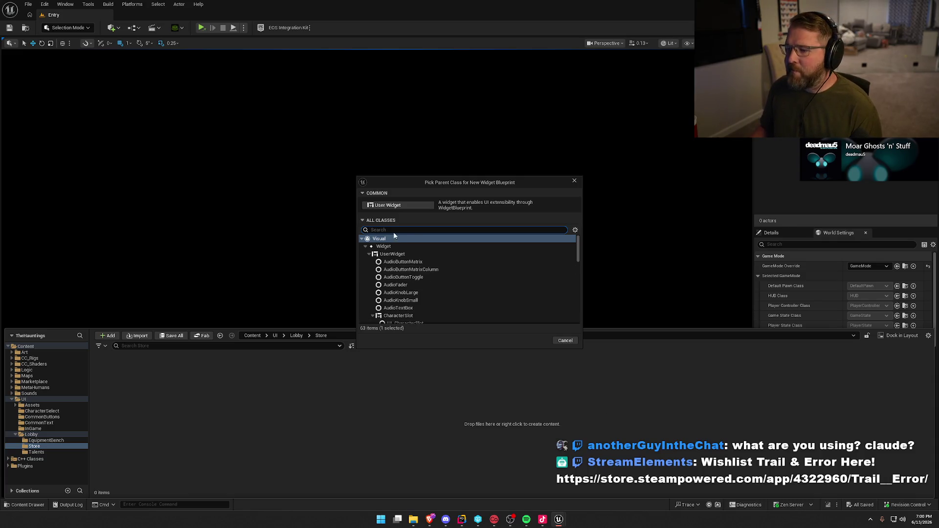
text(storeit)
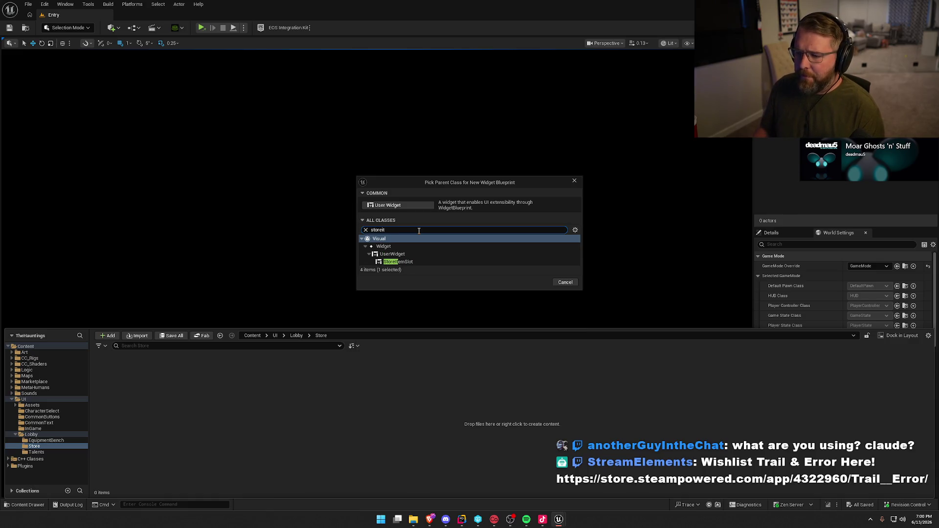
click(412, 262)
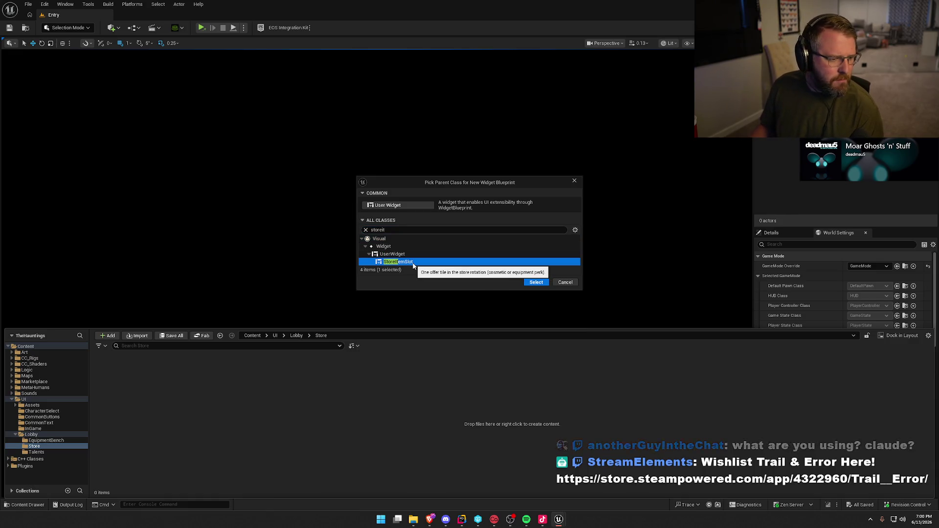
click(536, 282)
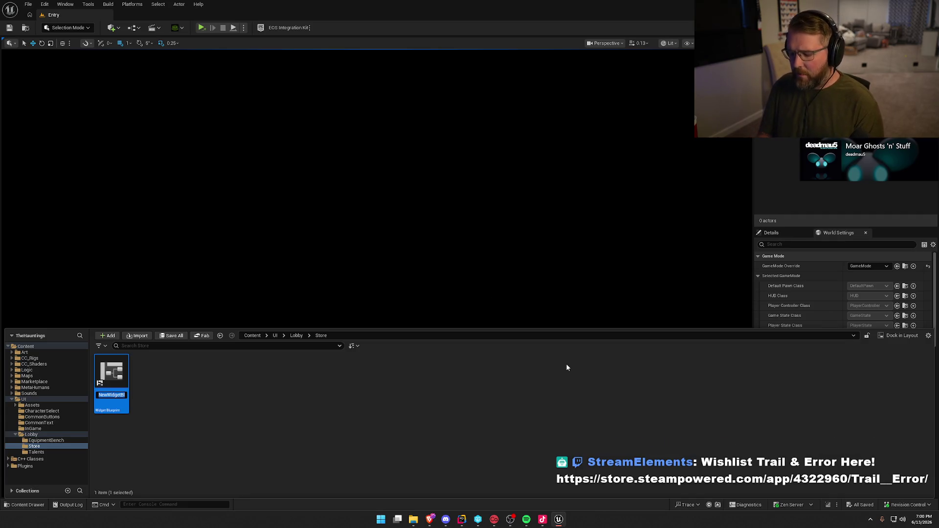
Name the blueprint UI_StoreItemSlot, save it, and open it for editing
text(UI_StoreItem)
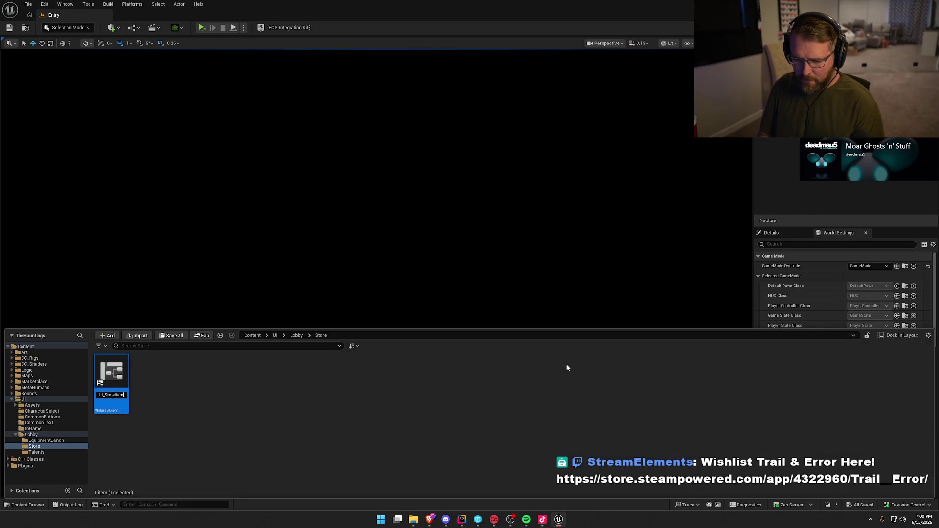
text(Slot)
key(Return)
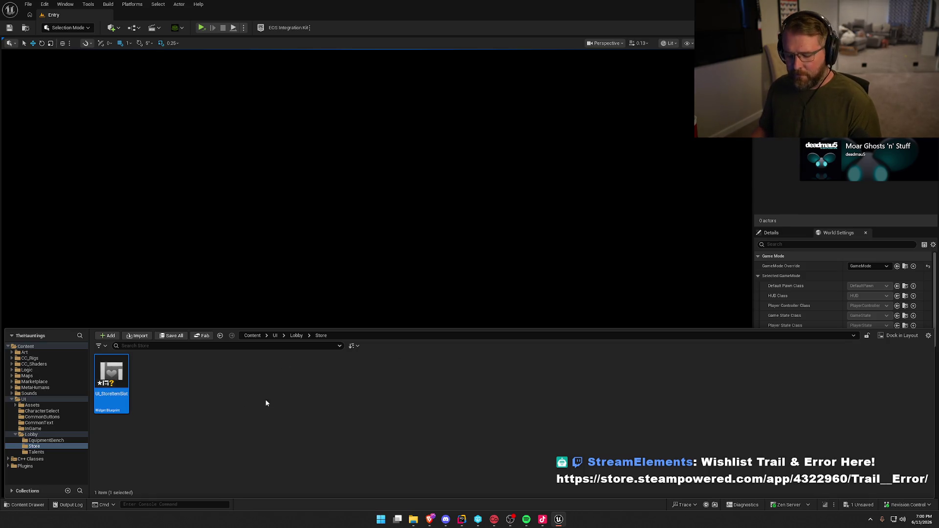
key(ctrl+s)
double_click(118, 379)
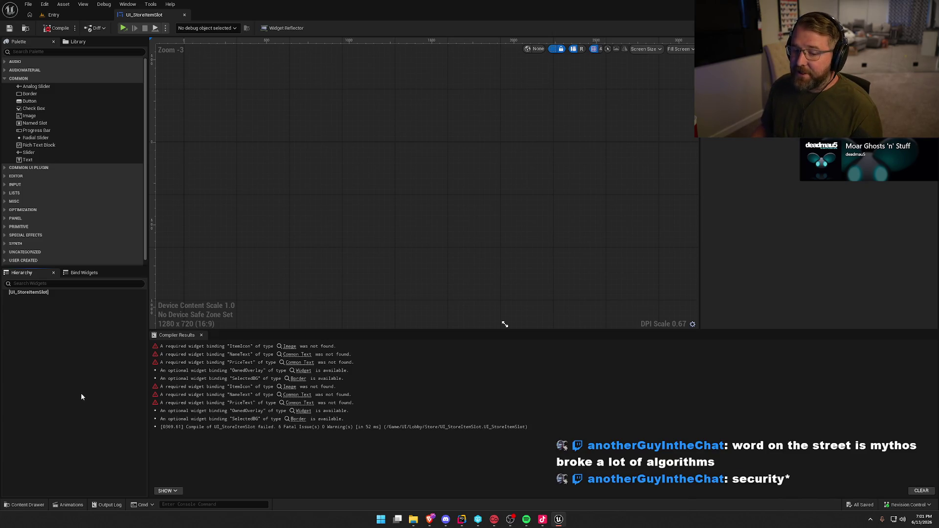
Let UI_StoreItemSlot load in the designer, then focus the Palette search field
click(74, 51)
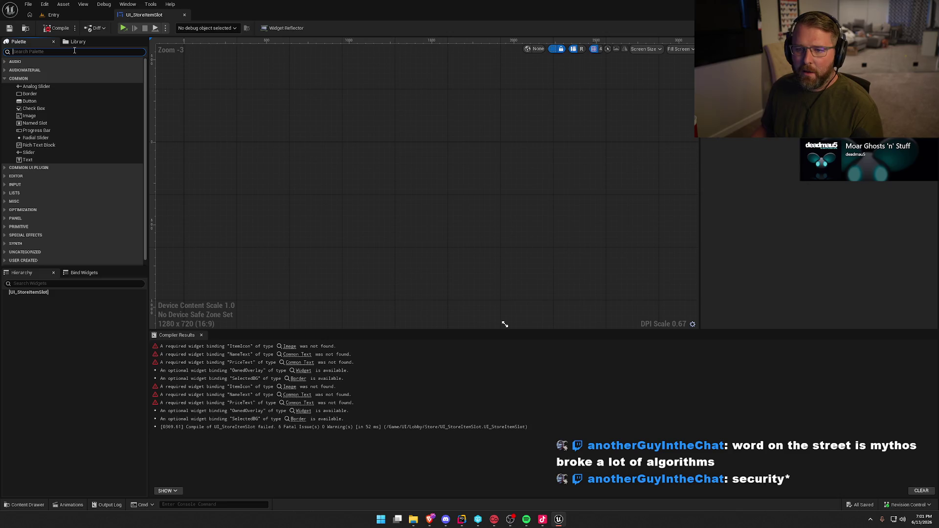
Add an Overlay as the root and preview the widget at Desired screen size
text(overl)
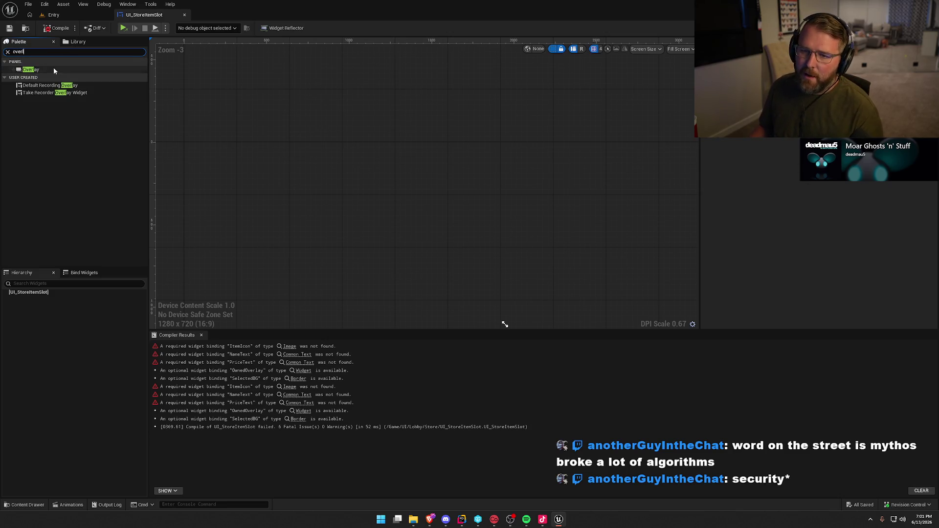
drag(54, 68, 218, 191)
click(680, 49)
click(683, 83)
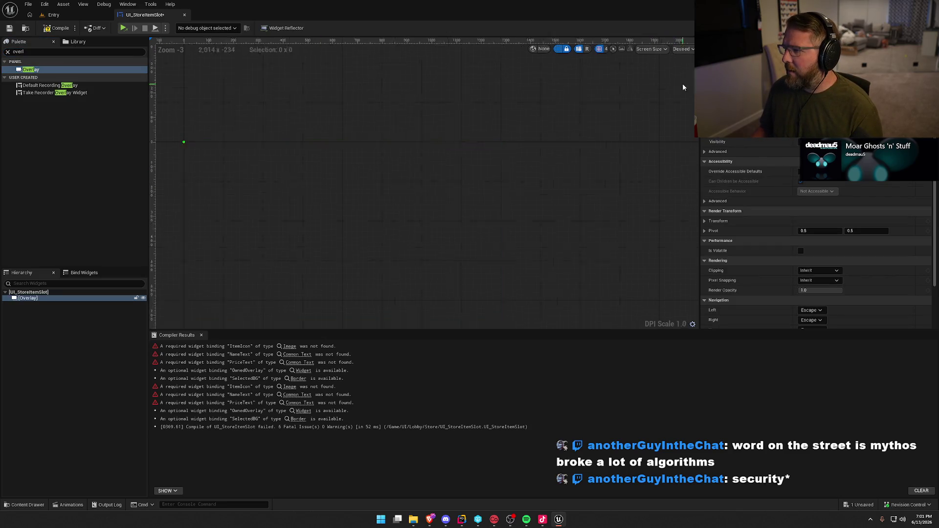
scroll(353, 175, up, 5)
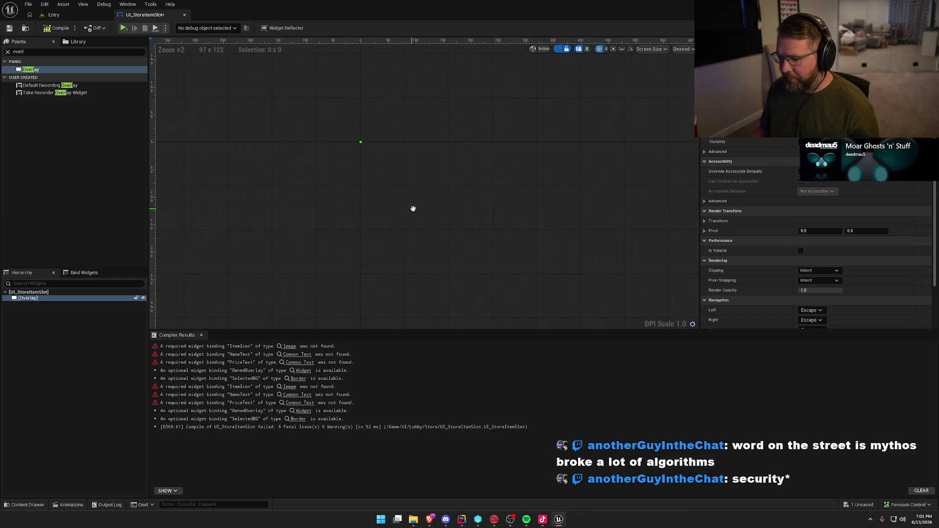
scroll(419, 210, up, 4)
drag(419, 210, 435, 195)
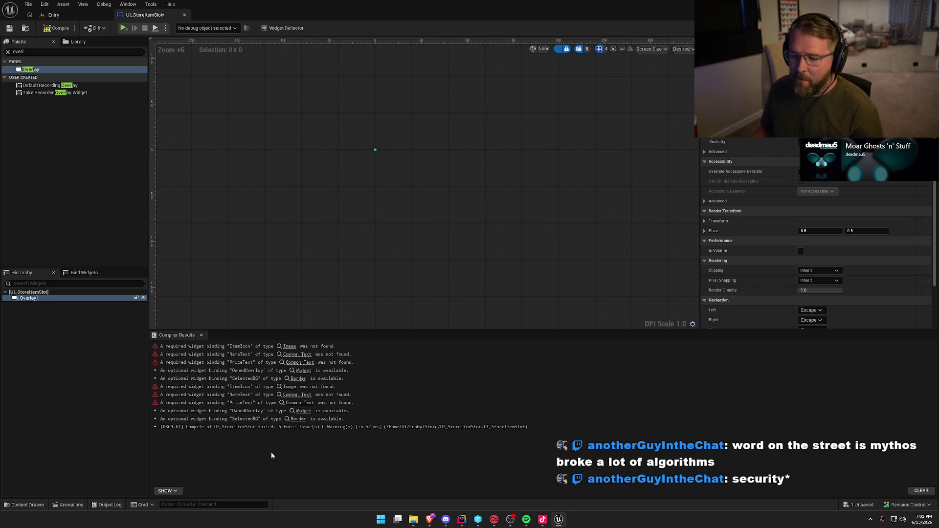
Place a Vertical Box inside the Overlay and compile the blueprint
click(44, 53)
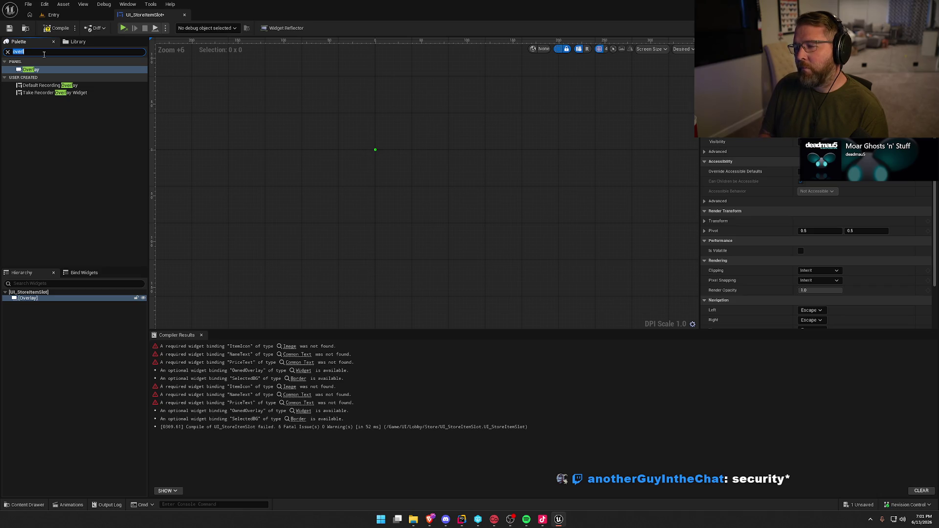
text(ver)
drag(36, 77, 81, 303)
click(31, 52)
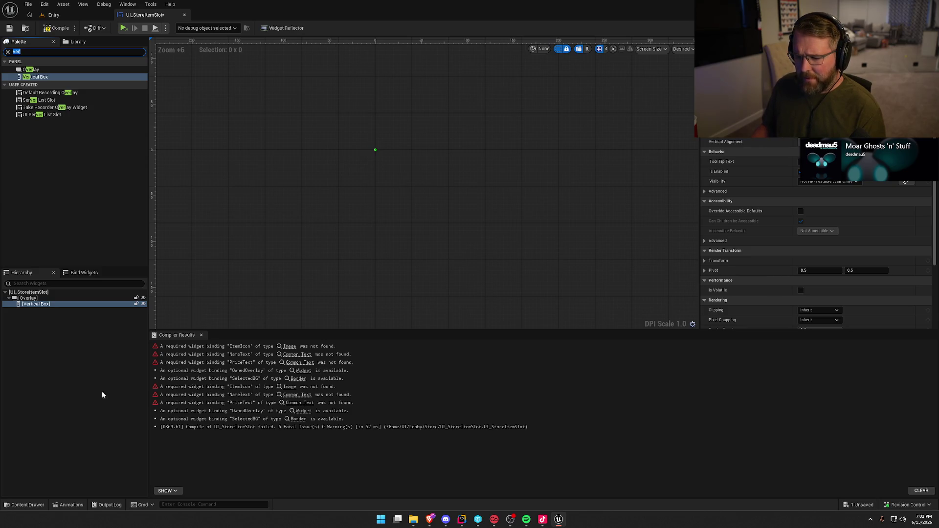
click(304, 411)
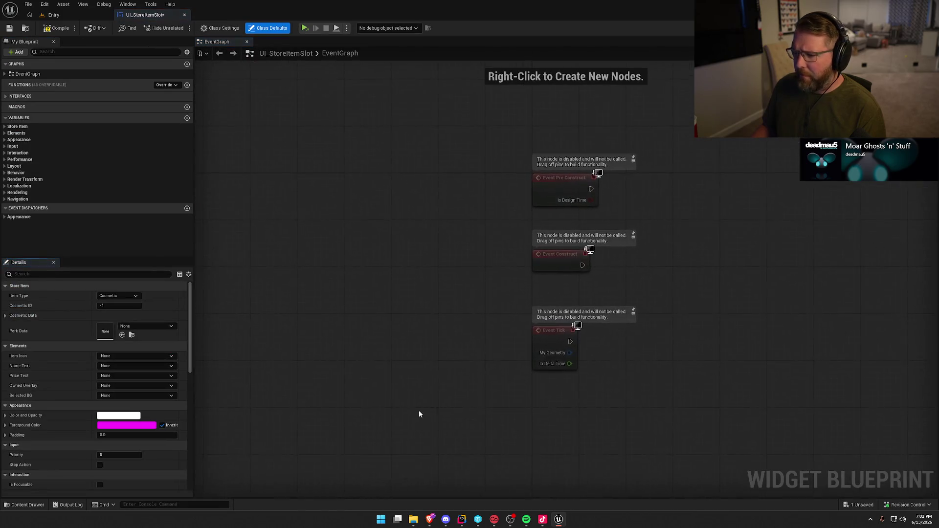
click(57, 28)
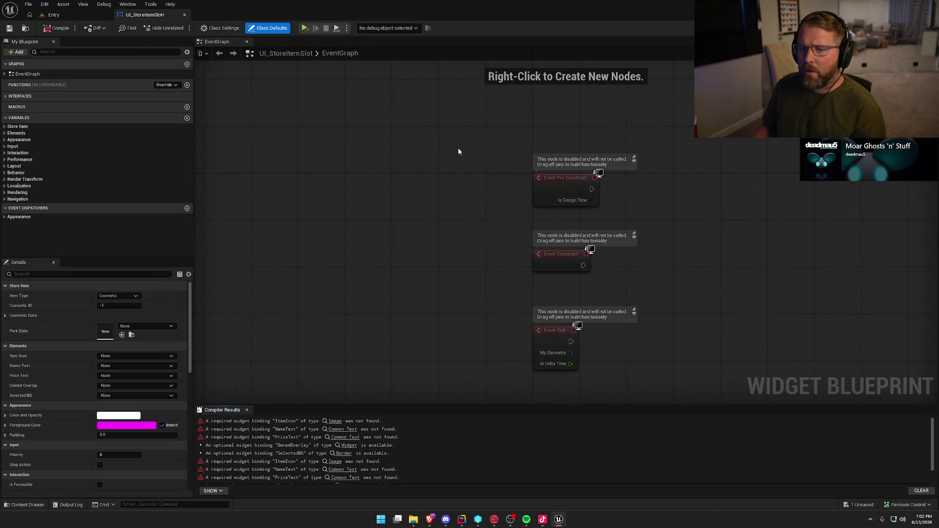
click(900, 28)
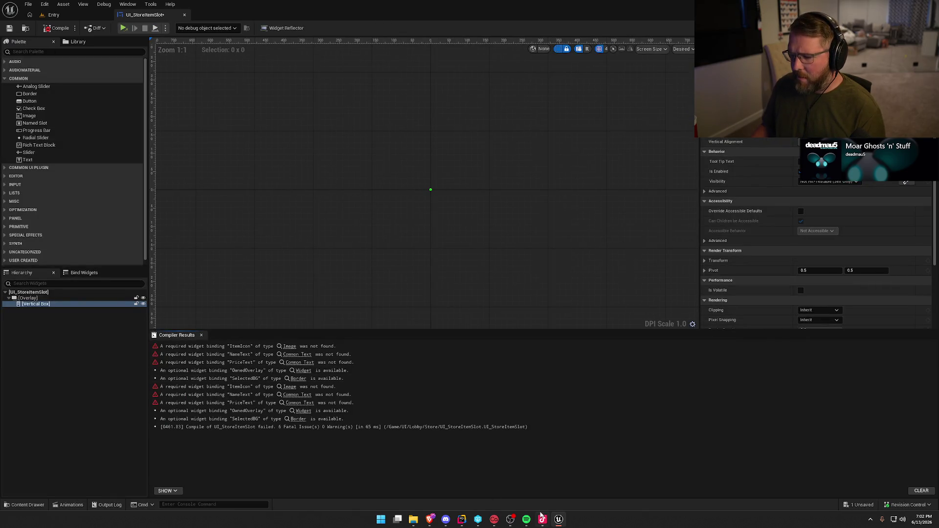
In Rider, enlarge StoreItemSlot.h to 15pt and inspect the OwnedOverlay UWidget binding
key(alt+Tab)
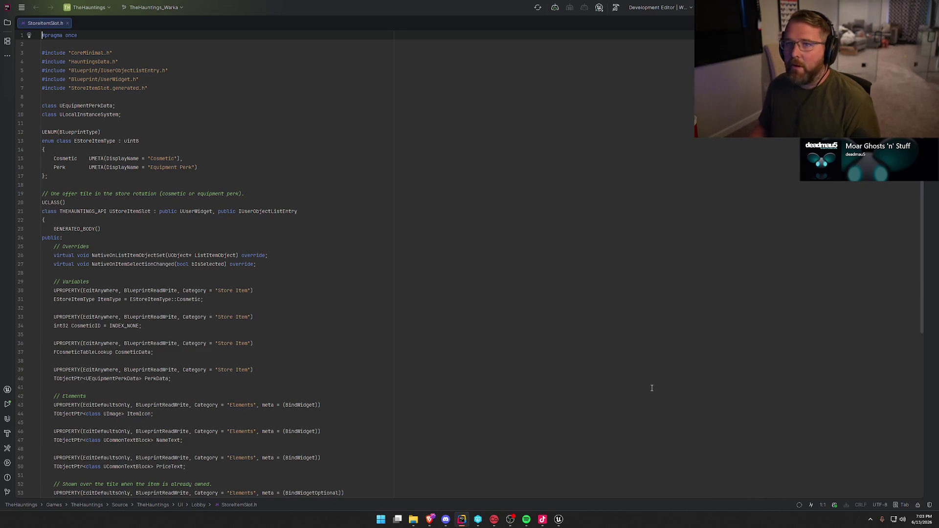
click(360, 250)
scroll(360, 250, up, 2)
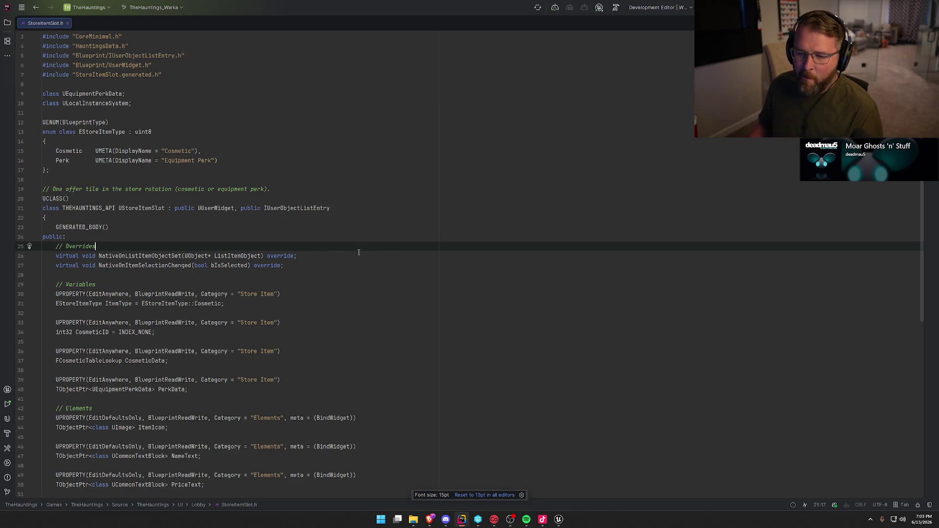
scroll(372, 252, down, 5)
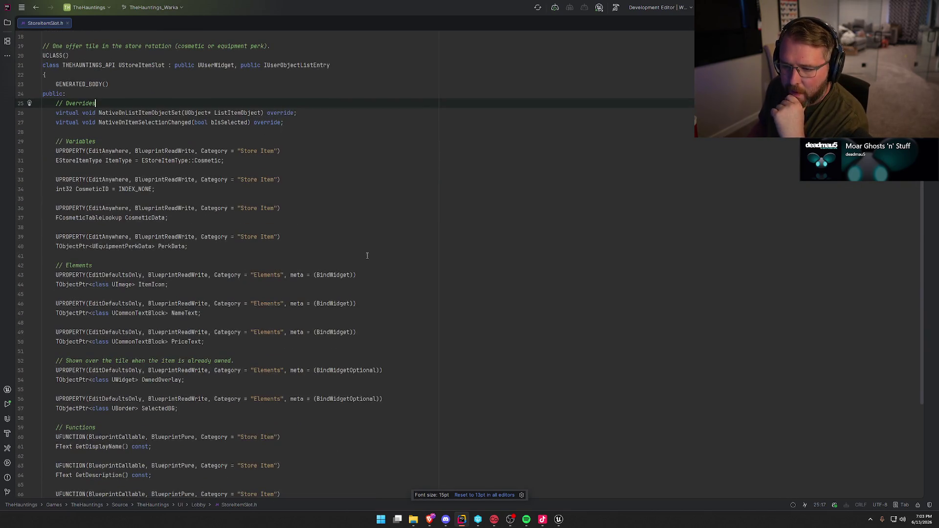
scroll(435, 260, down, 4)
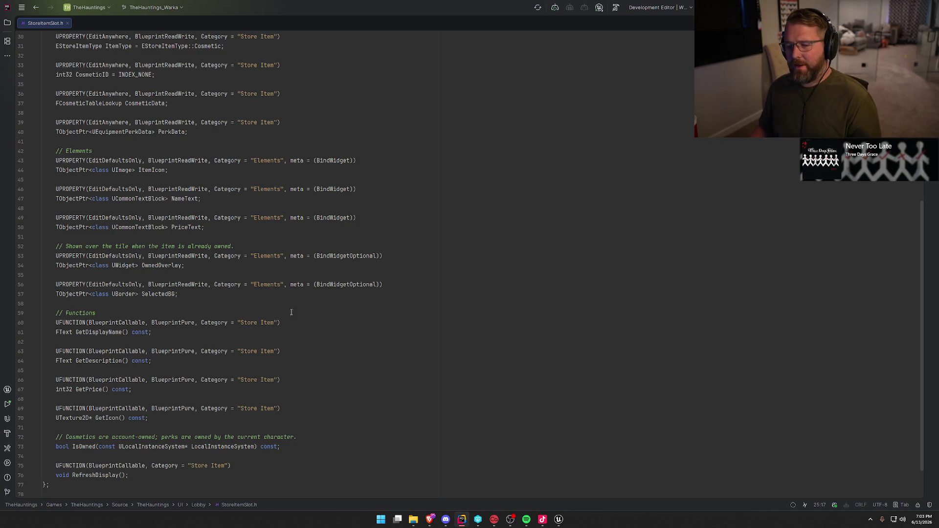
double_click(129, 265)
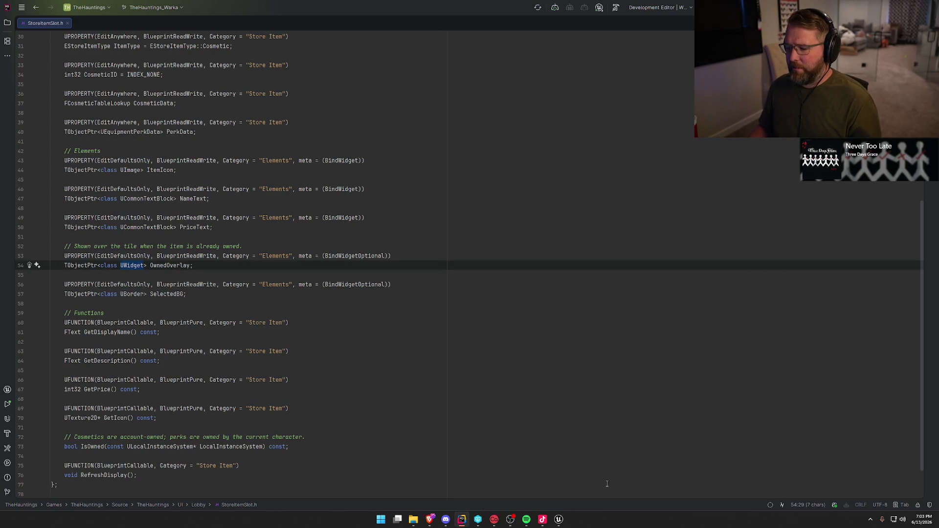
click(559, 520)
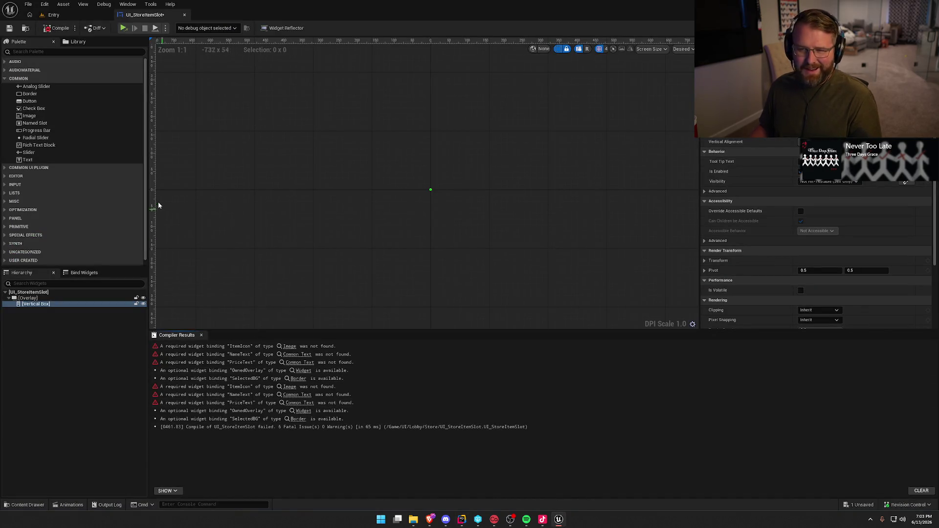
Add a Border under the Overlay and rename it OwnedOverlay
click(38, 52)
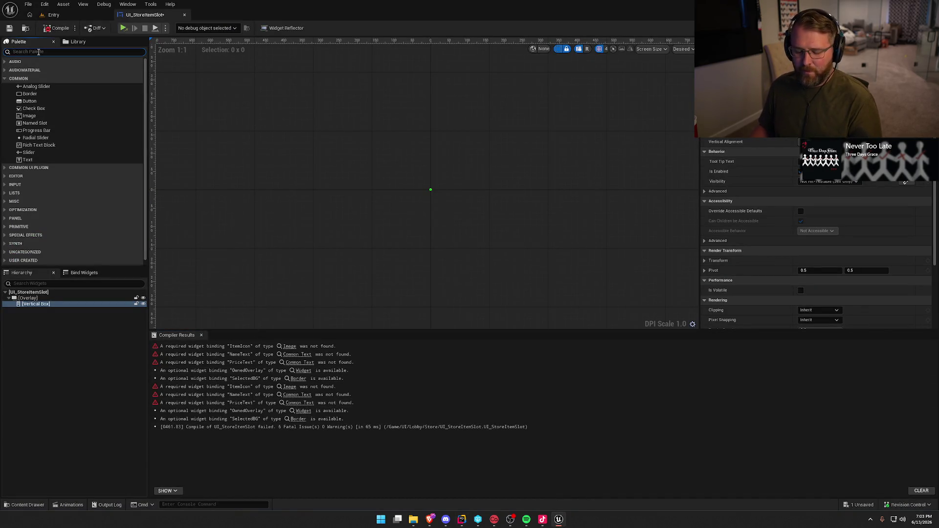
text(bor)
mouse_move(30, 70)
mouse_down()
mouse_move(93, 222)
mouse_move(41, 312)
mouse_up()
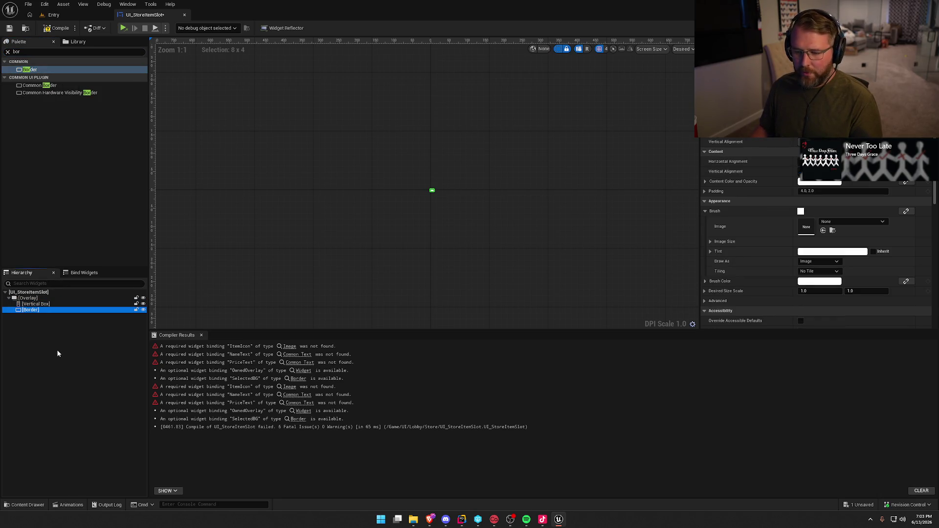
key(F2)
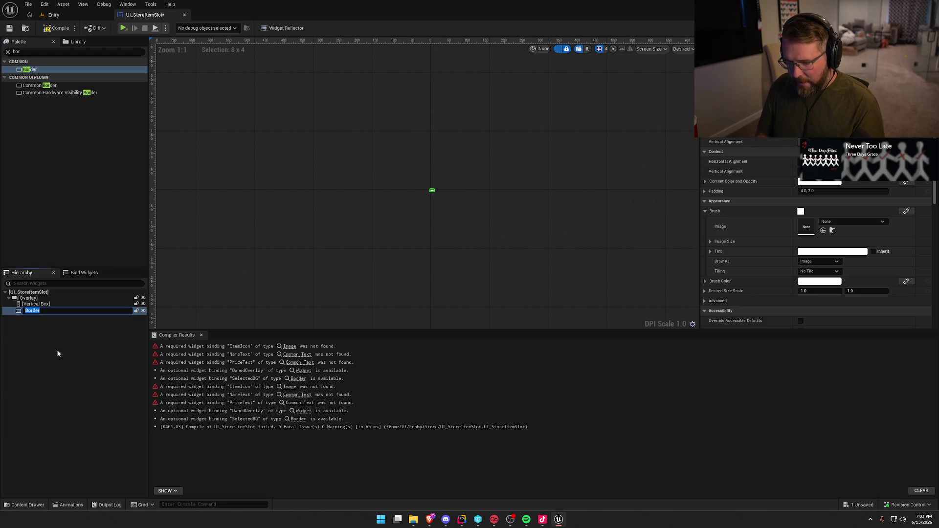
text(OwnedOverlay)
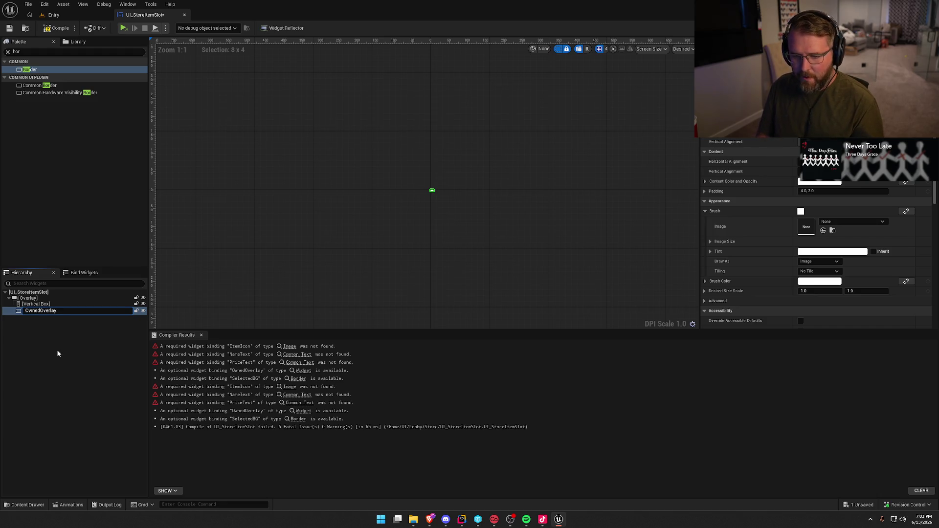
key(Return)
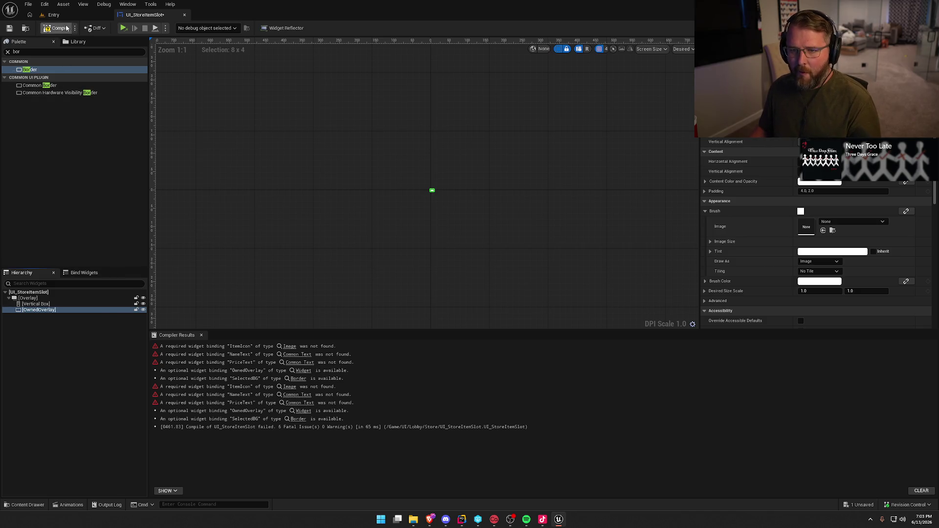
Recompile to recheck bindings and select the Vertical Box
click(54, 28)
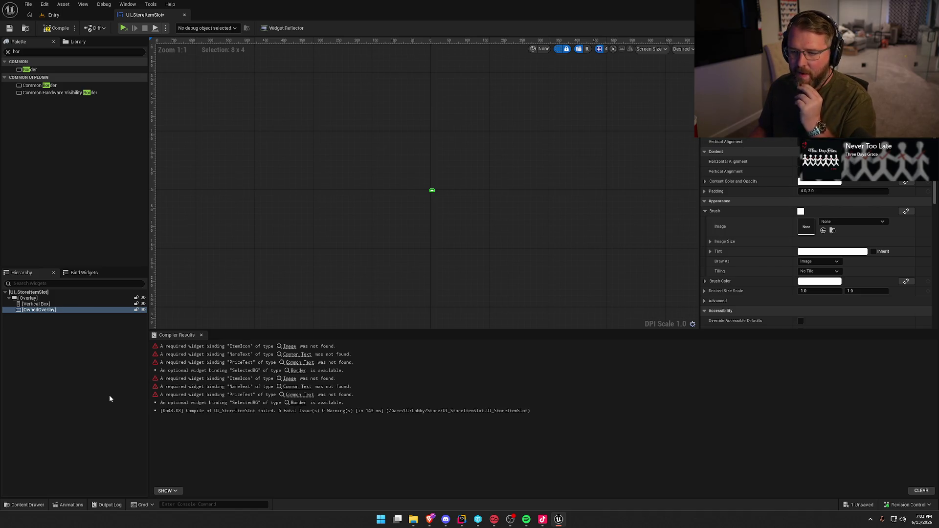
click(36, 304)
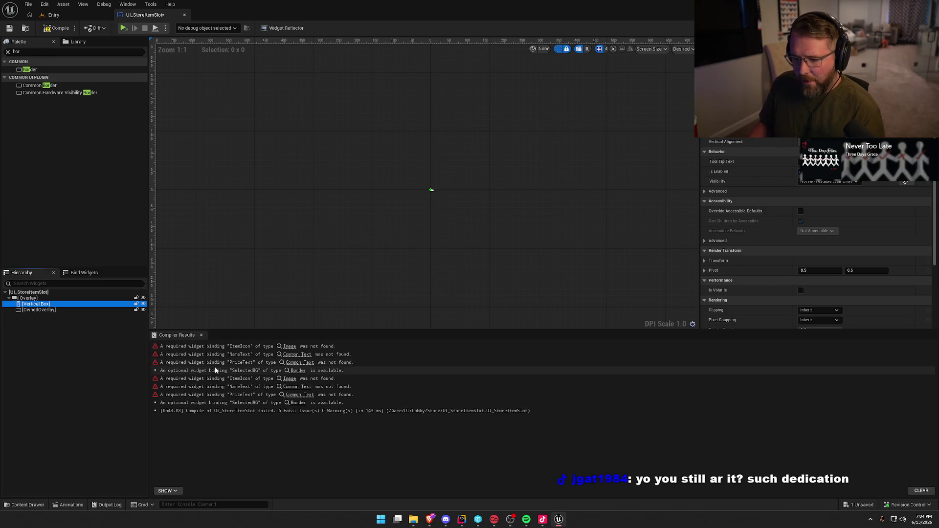
click(36, 51)
text(imag)
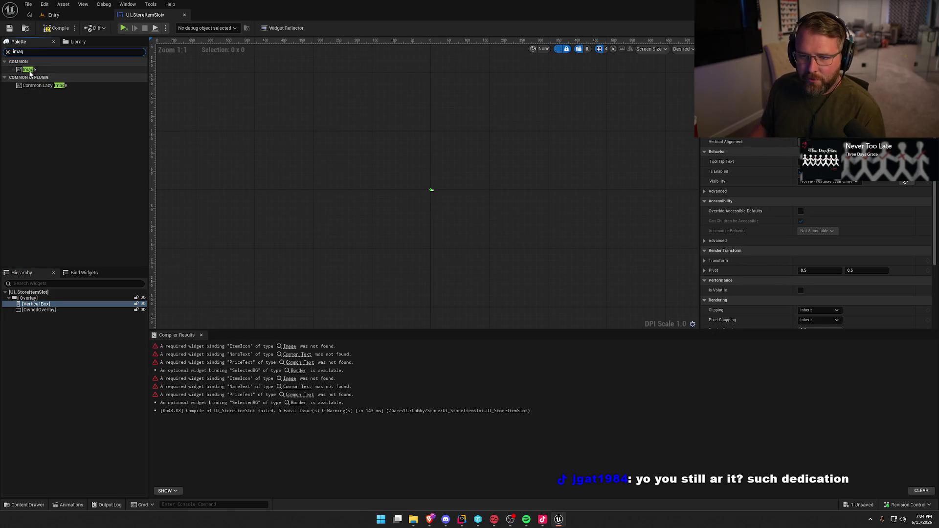
Add an Image named ItemIcon to the Vertical Box and expose its Brush Image Size fields
mouse_move(29, 70)
mouse_down()
mouse_move(126, 294)
mouse_move(36, 311)
mouse_up()
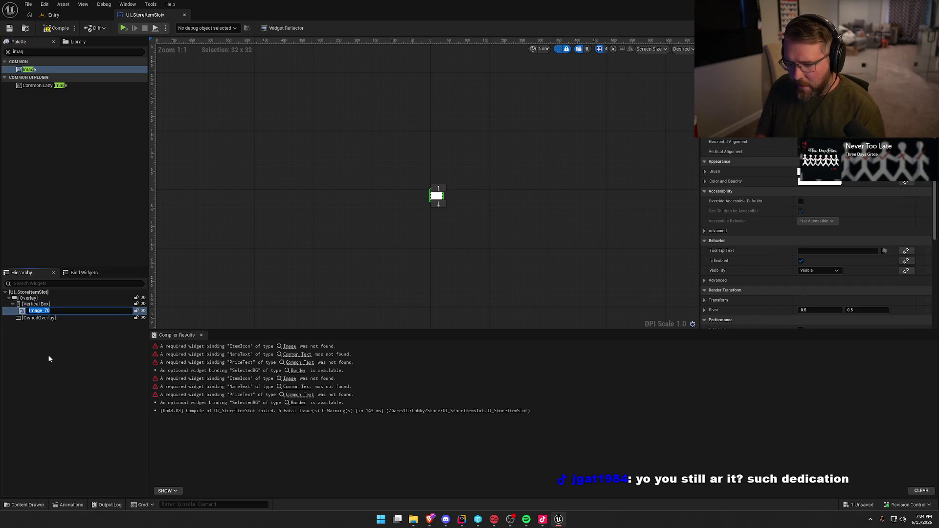
text(ItemIcon)
key(Return)
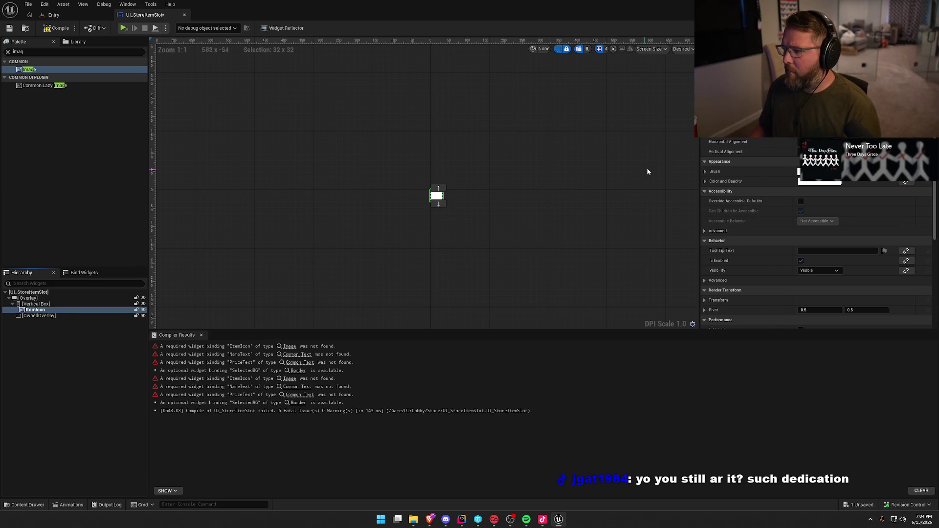
click(706, 171)
click(710, 202)
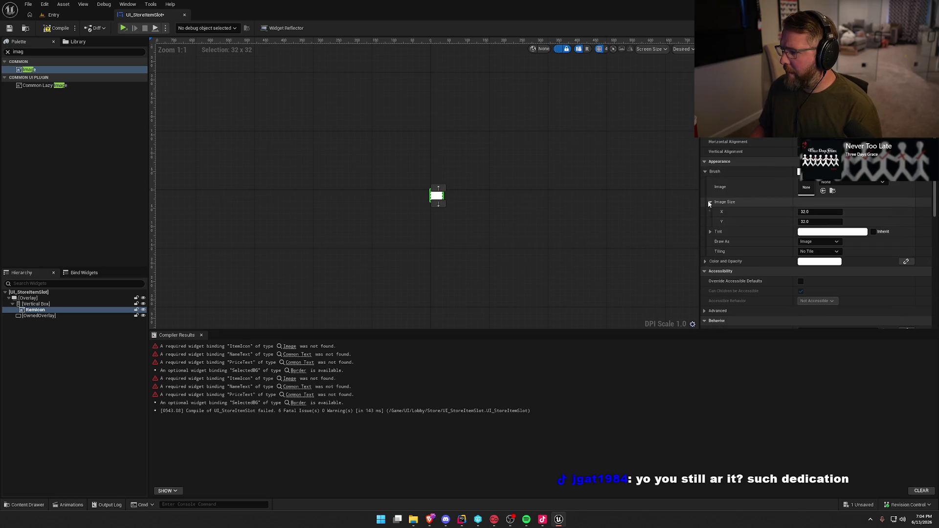
click(821, 212)
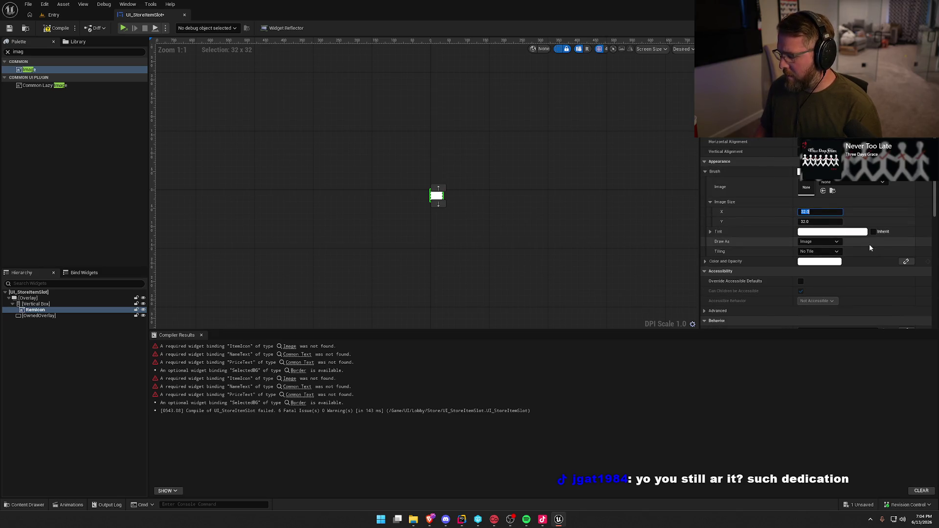
Set ItemIcon's brush image size to 35 x 35
text(35)
key(Tab)
text(35)
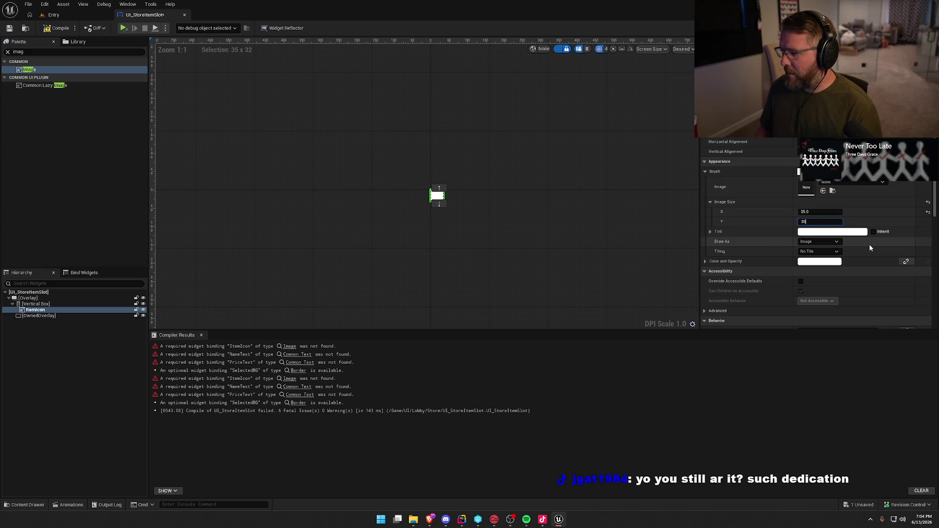
key(Return)
scroll(430, 212, up, 5)
scroll(430, 215, up, 5)
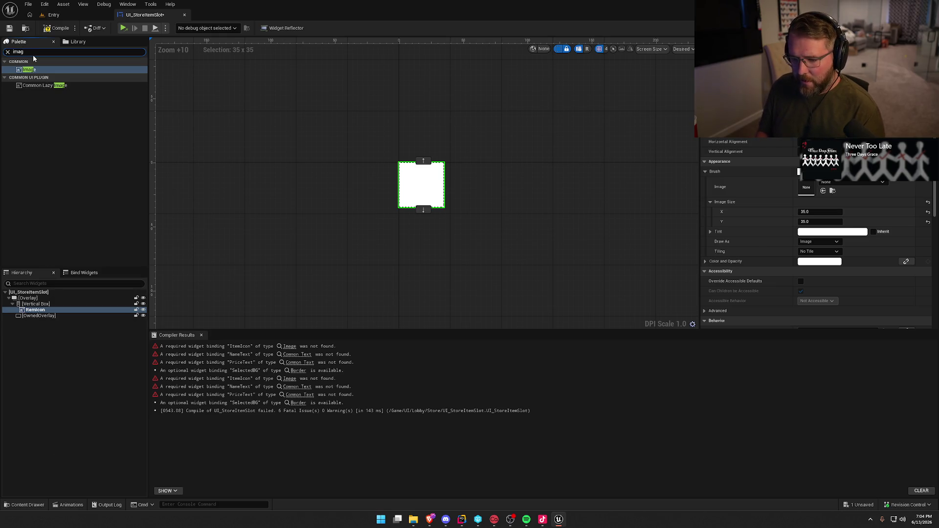
key(BackSpace)
key(BackSpace)
key(BackSpace)
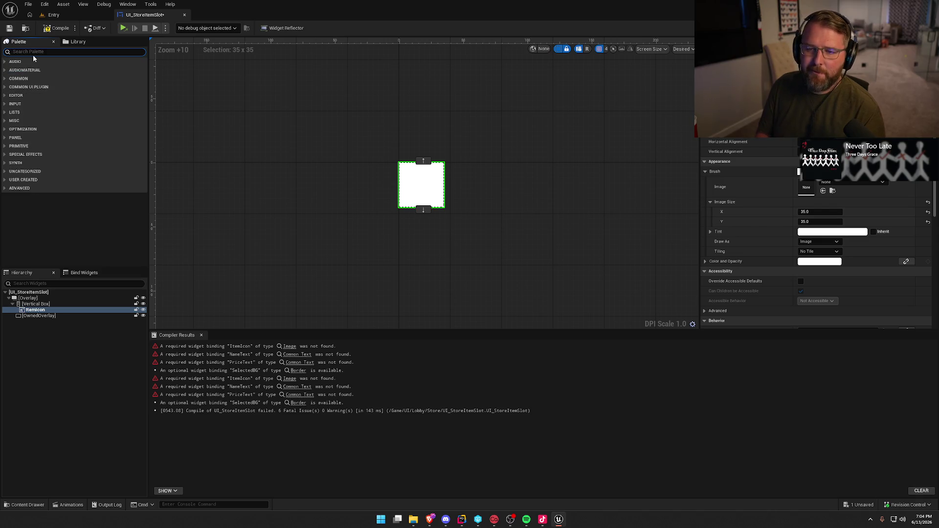
Add a Common Text named NameText below ItemIcon reading 'Item' in Default_12_White style
text(commonte)
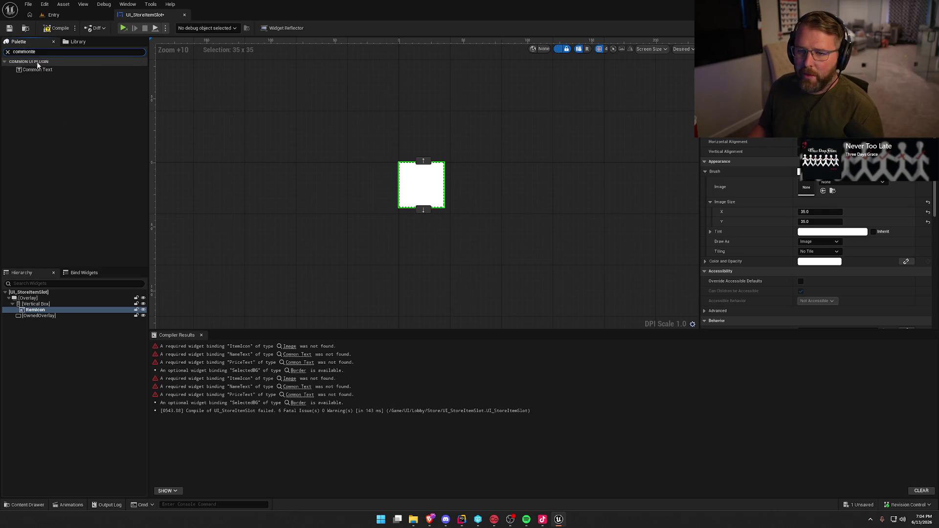
mouse_move(48, 70)
mouse_down()
mouse_move(89, 241)
mouse_move(30, 306)
mouse_move(39, 319)
mouse_up()
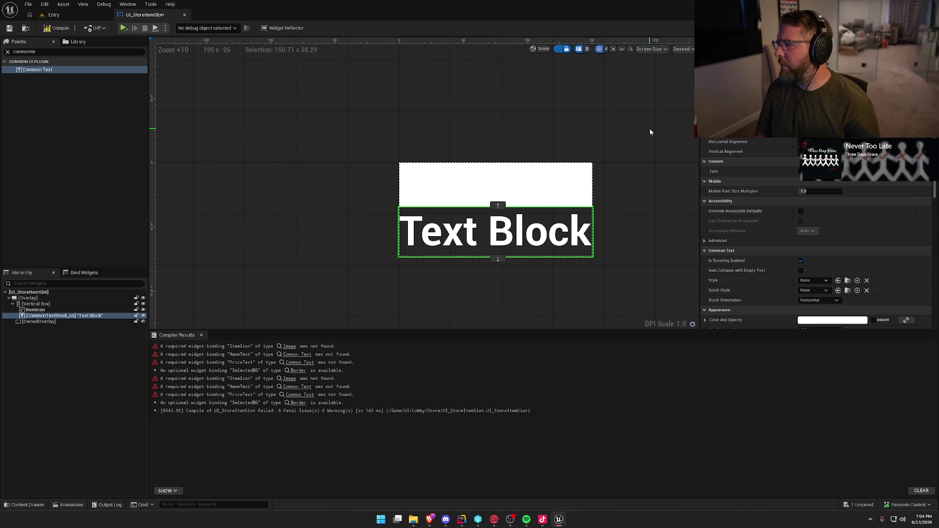
key(Return)
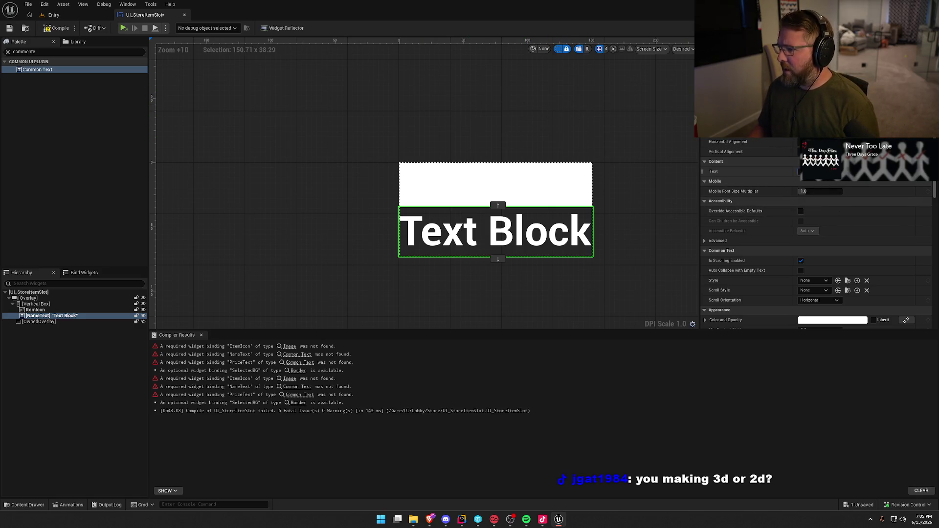
text(Item)
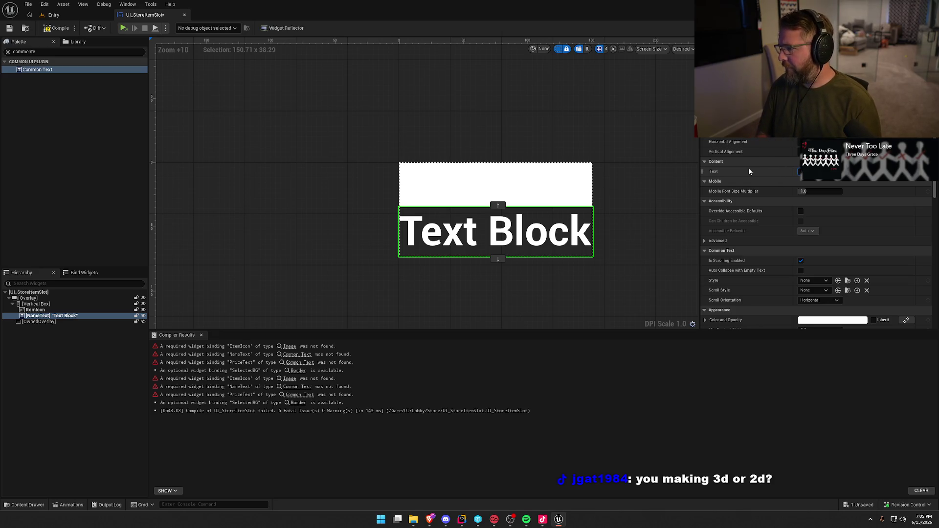
key(Return)
scroll(761, 190, down, 3)
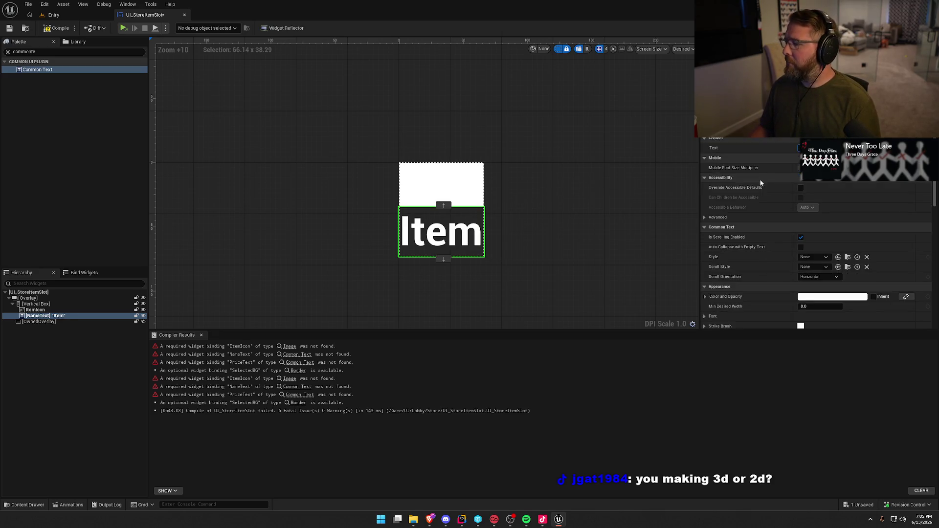
click(813, 199)
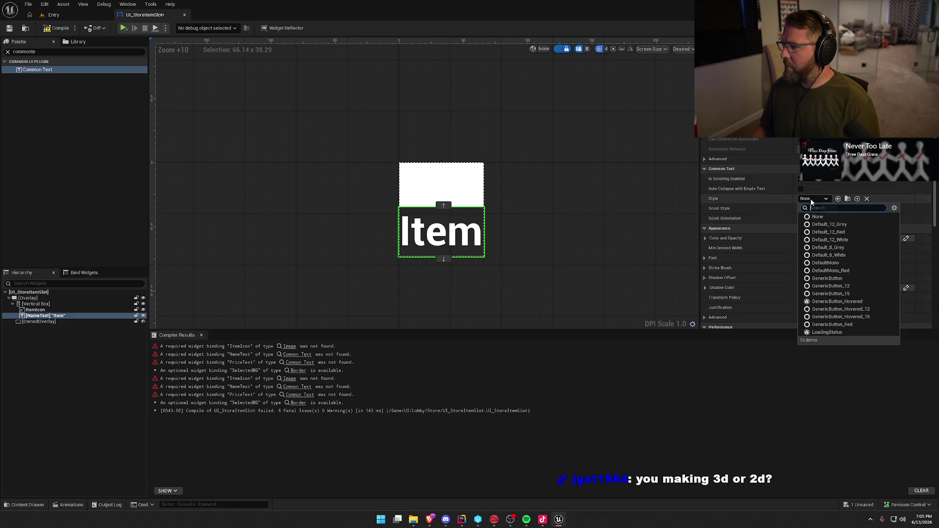
click(854, 240)
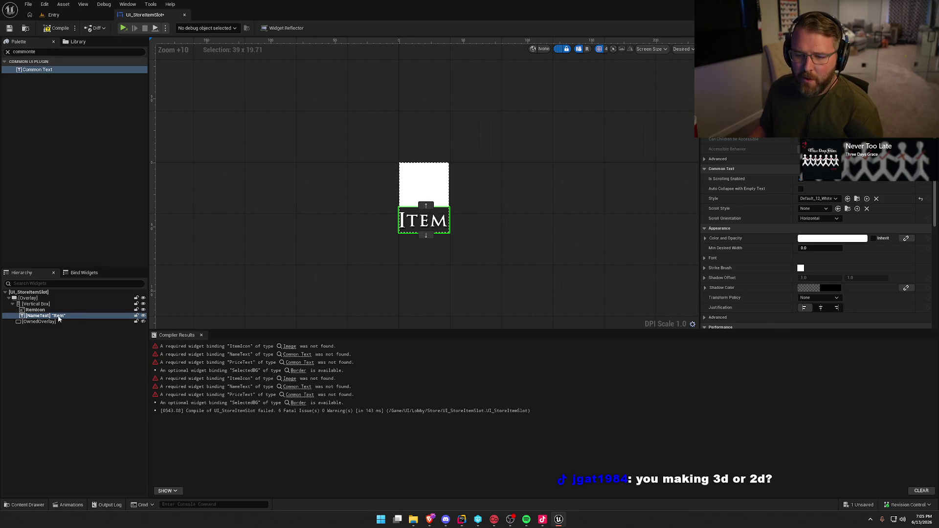
Duplicate NameText as PriceText and compile and save the widget blueprint
key(ctrl+d)
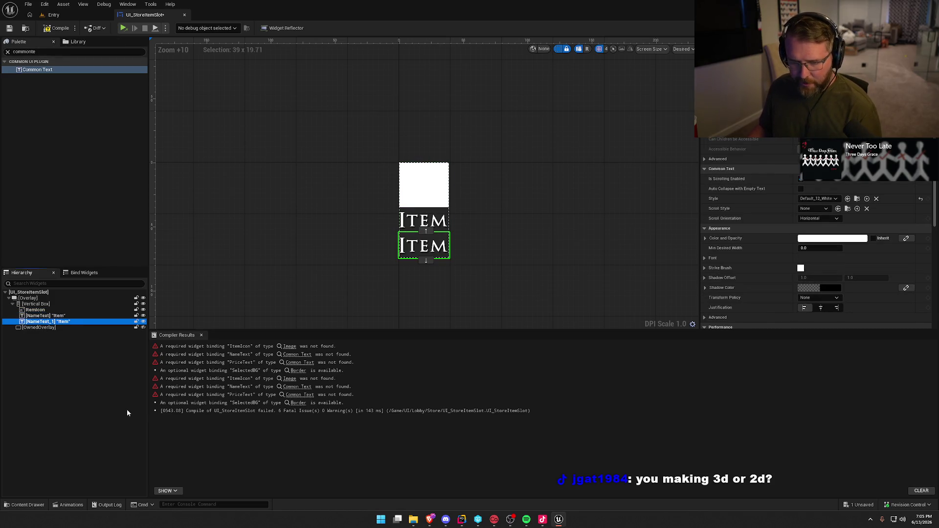
key(F2)
text(Pri)
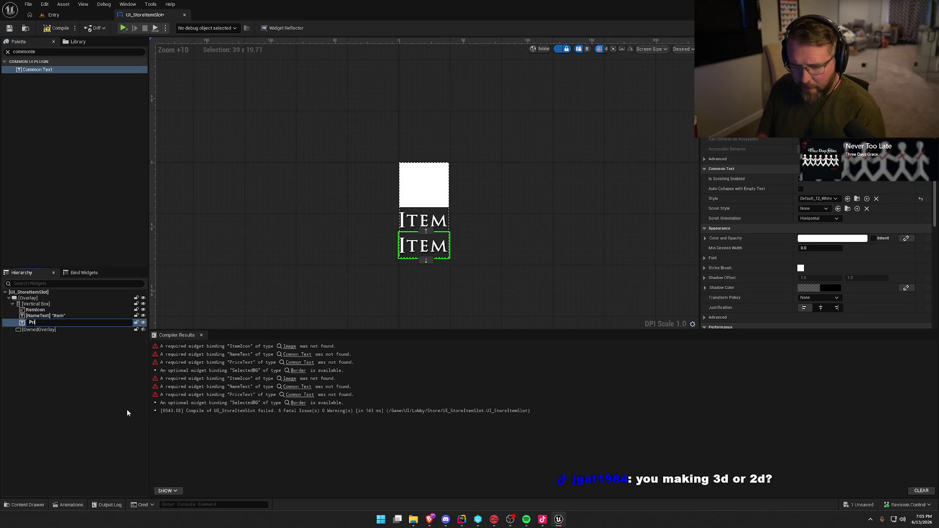
text(ceText)
key(Return)
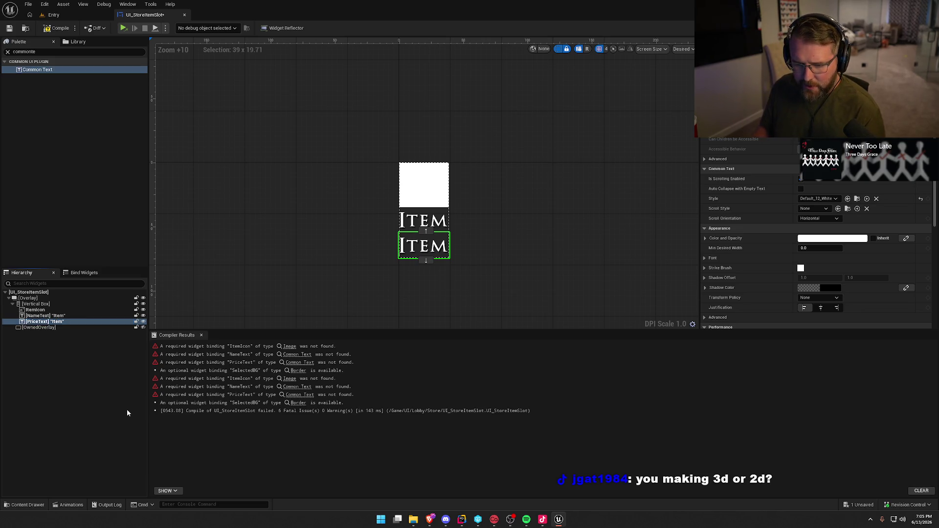
key(ctrl+s)
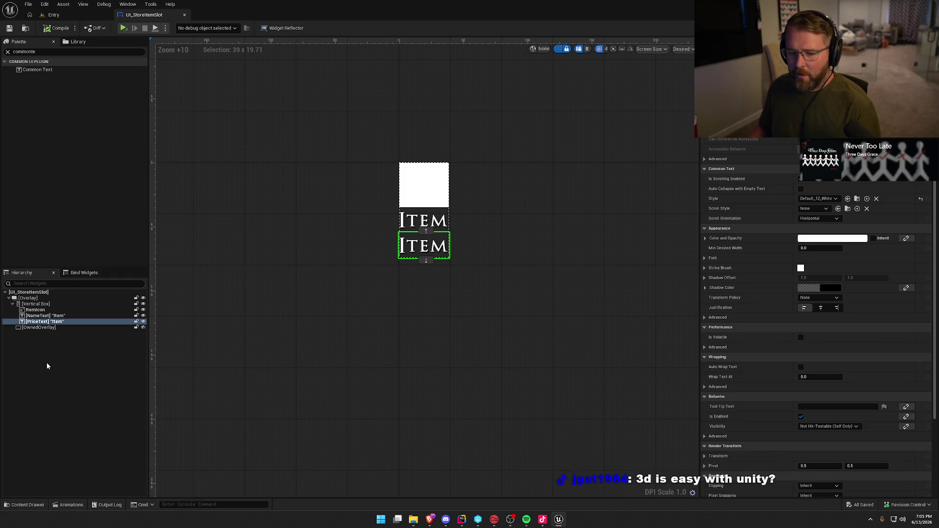
click(43, 52)
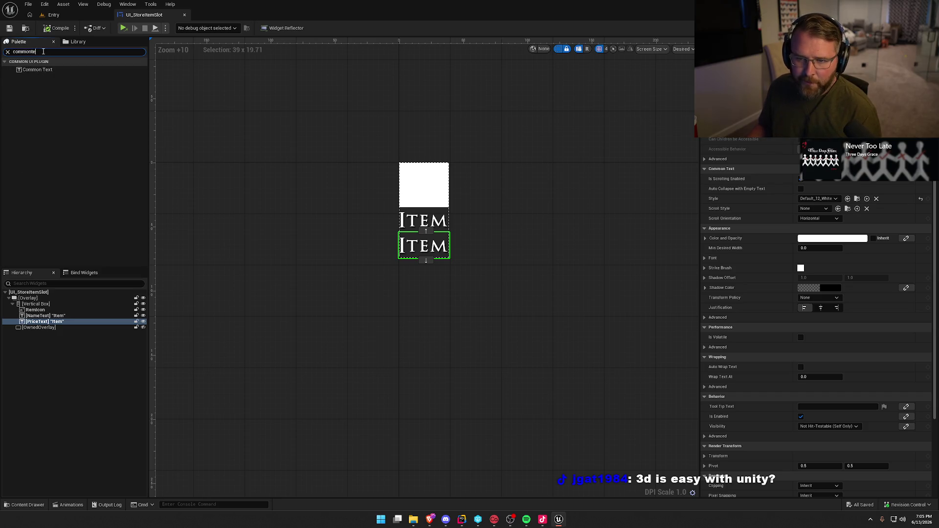
key(alt+Tab)
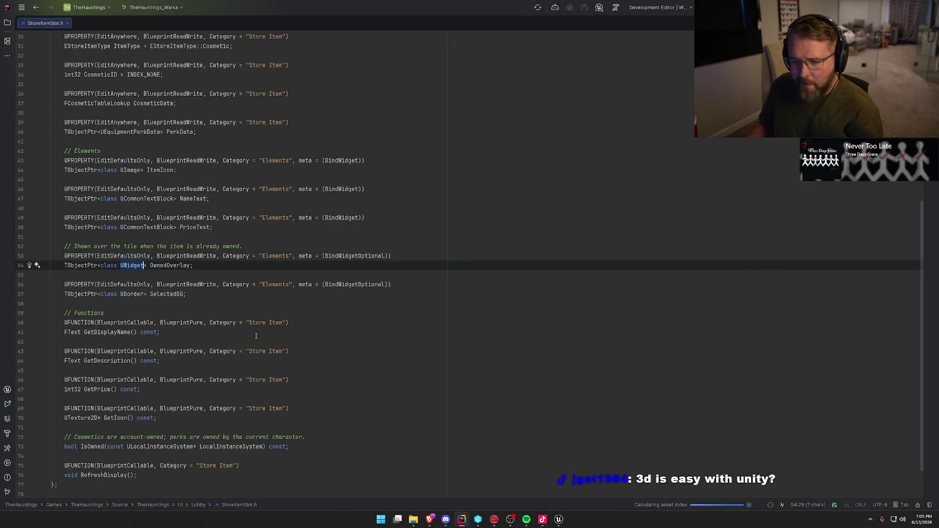
key(alt+Tab)
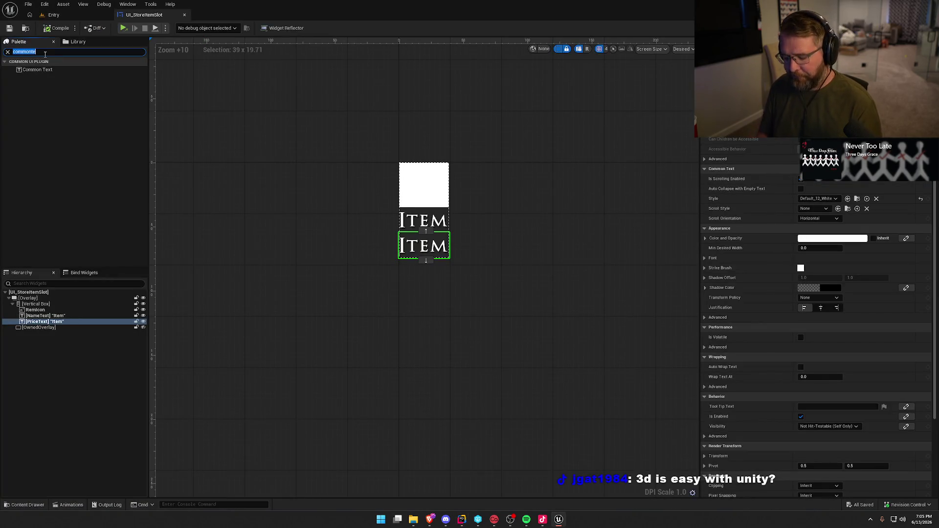
Insert a Border named SelectedBG above the Vertical Box in the Overlay, then save
text(bord)
mouse_move(29, 70)
mouse_down()
mouse_move(151, 159)
mouse_move(106, 272)
mouse_move(43, 301)
mouse_up()
text(SelectedBG)
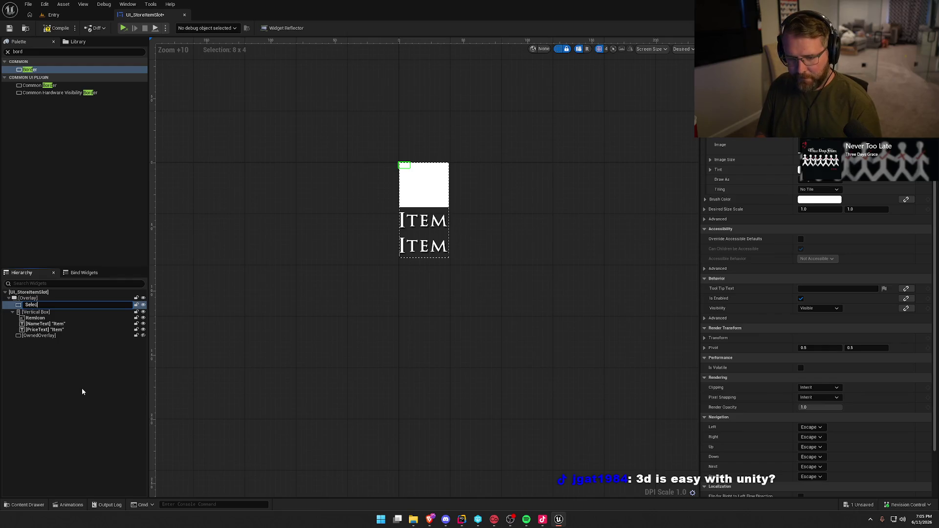
key(Return)
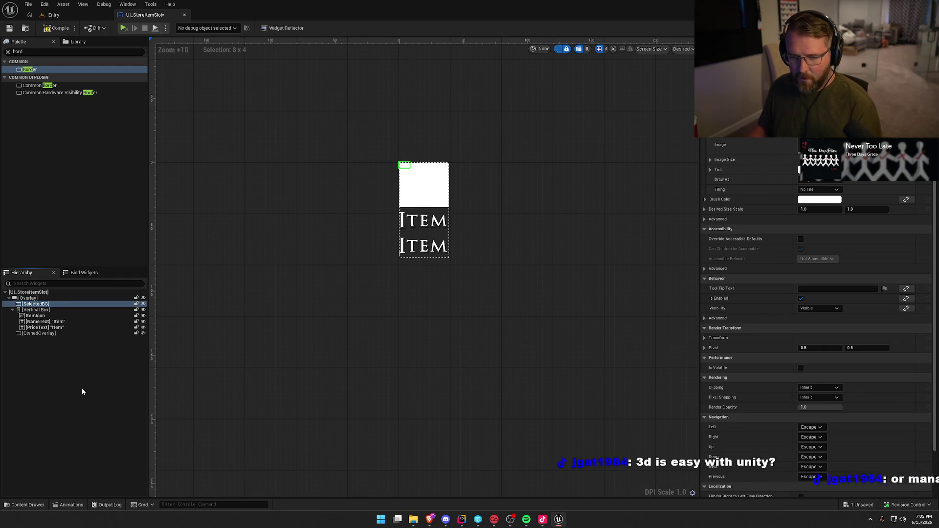
click(43, 334)
key(Return)
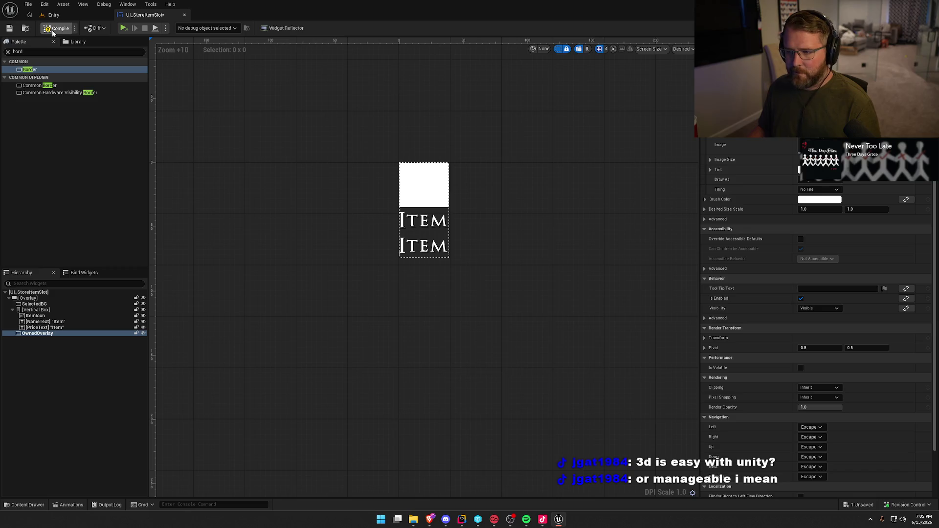
key(ctrl+s)
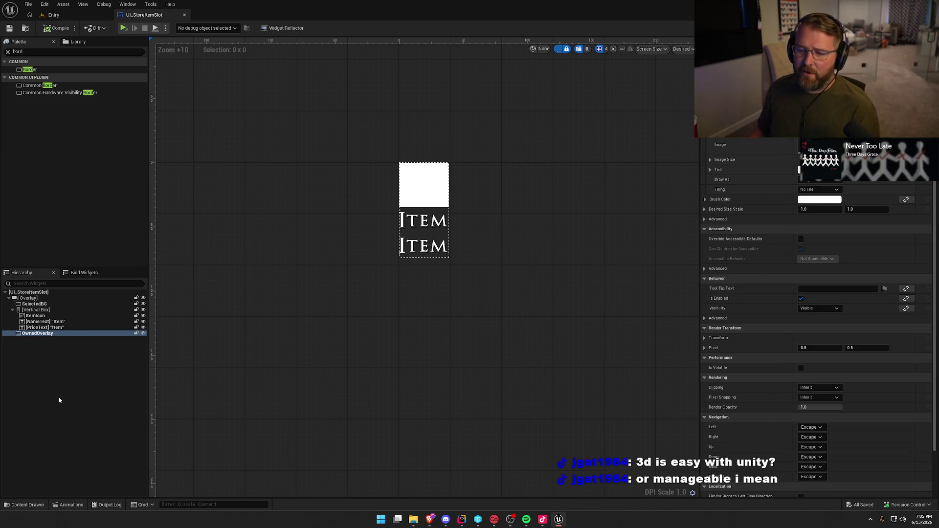
Give PriceText the Default_12_Red style, the text $100.00 and centre justification
click(419, 253)
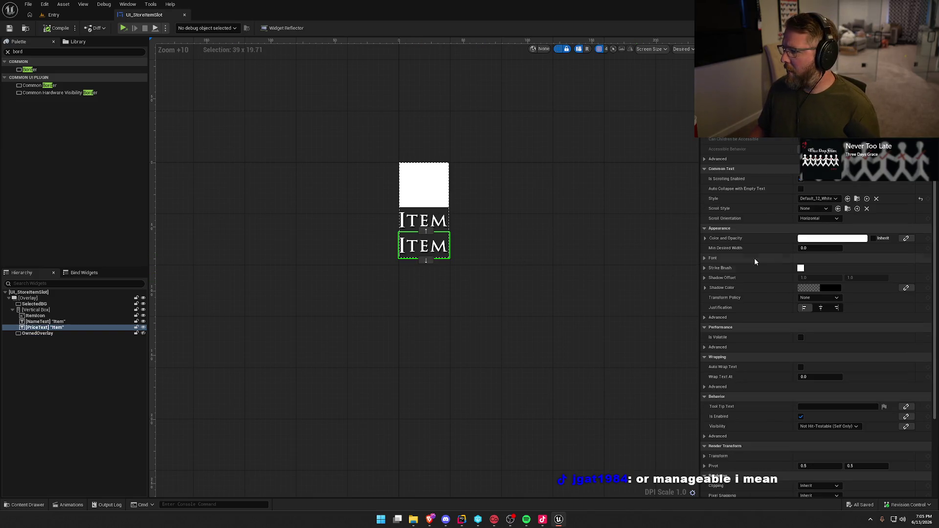
click(827, 199)
click(859, 232)
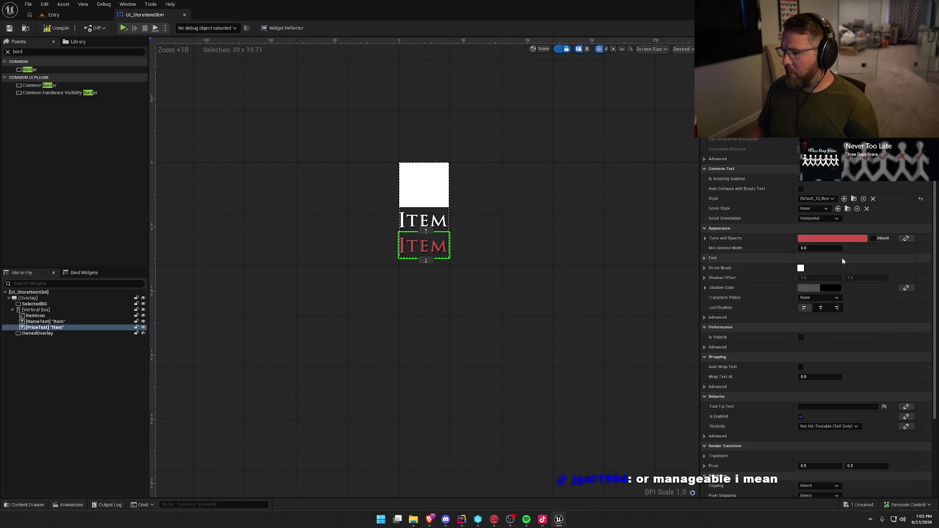
scroll(747, 196, up, 4)
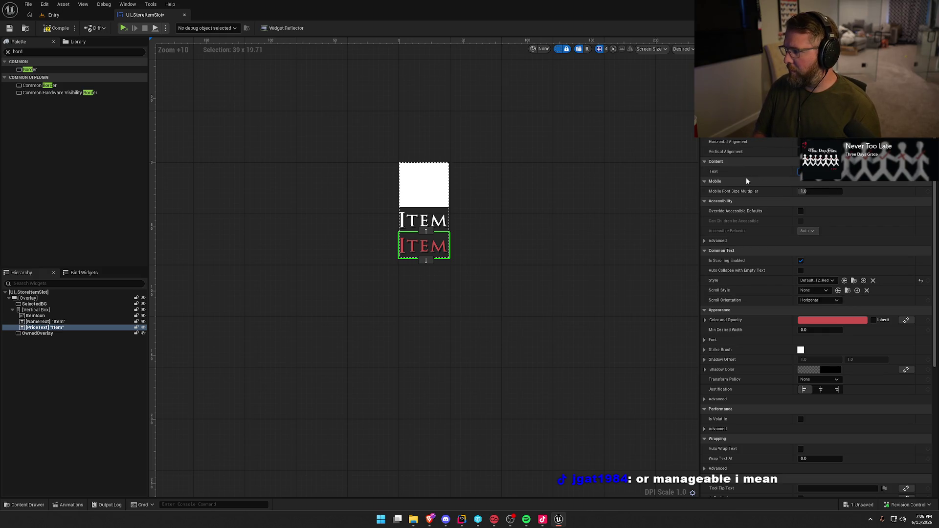
key(Return)
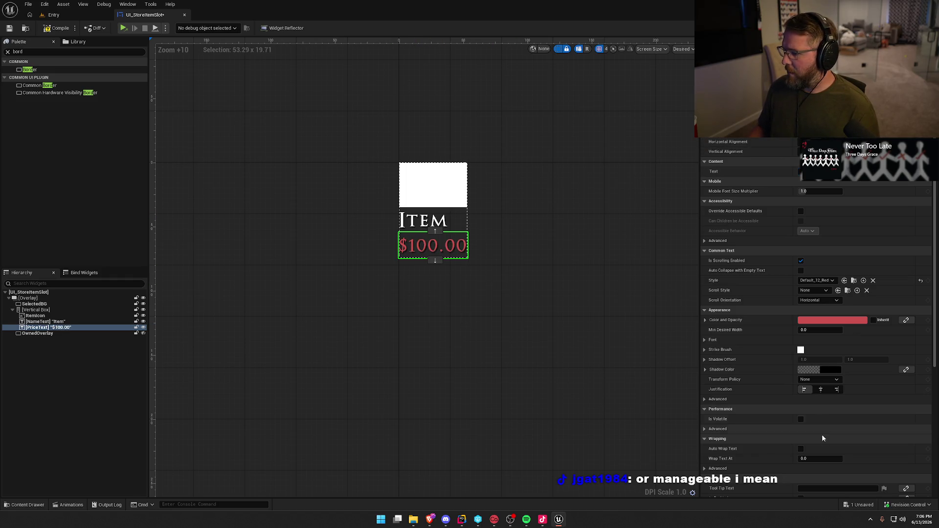
click(821, 389)
Deselect the text, then compile and save the store slot widget
click(426, 220)
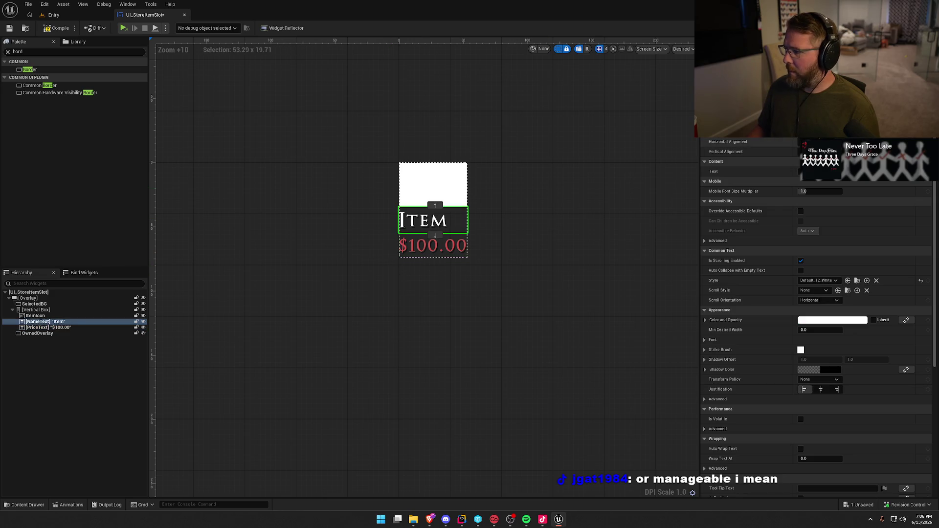
click(543, 220)
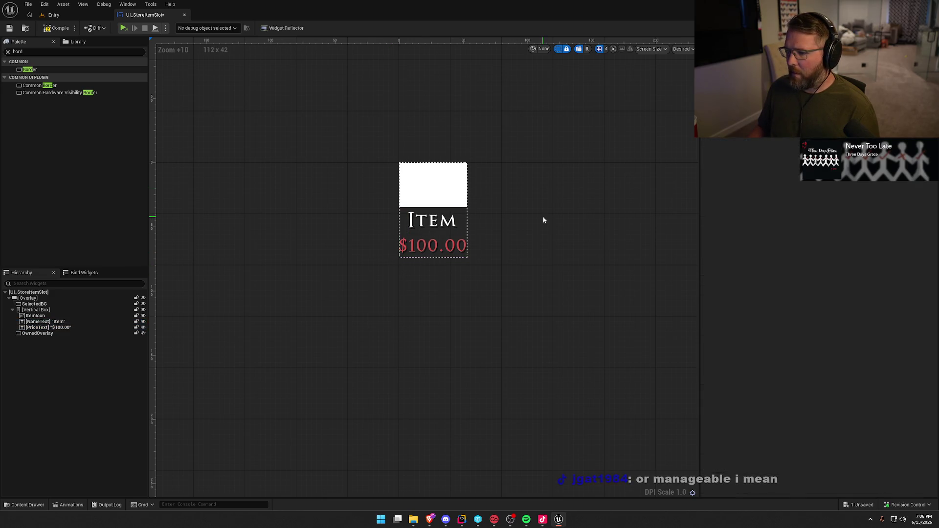
key(ctrl+s)
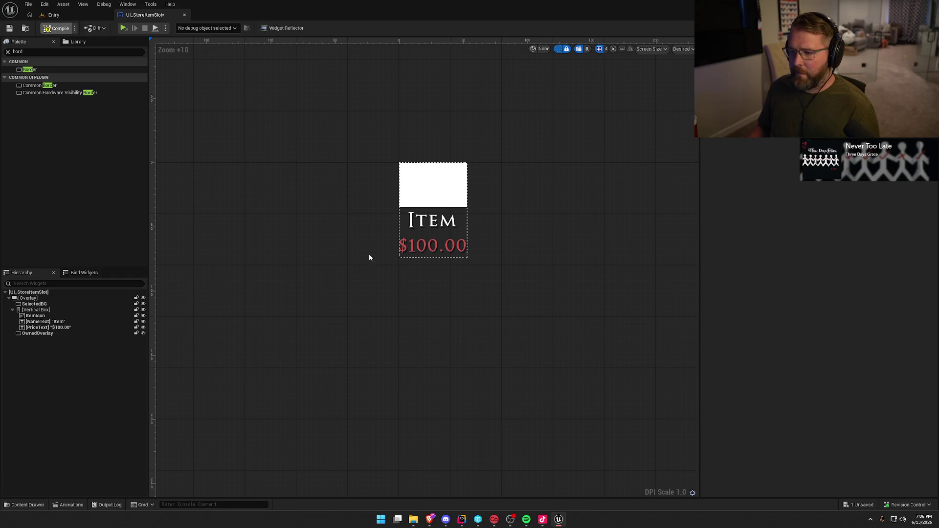
click(464, 187)
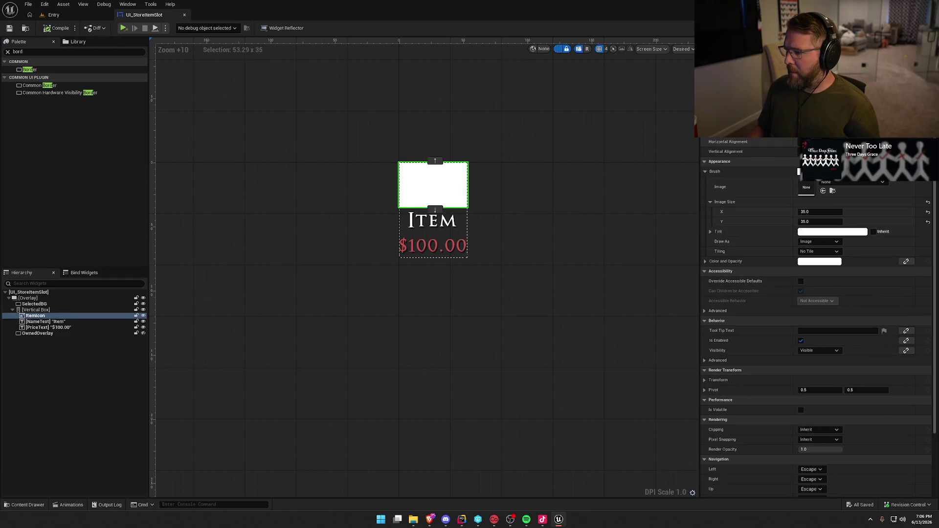
Centre ItemIcon horizontally, set SelectedBG's vertical alignment to Fill, and open the Content Drawer
click(827, 141)
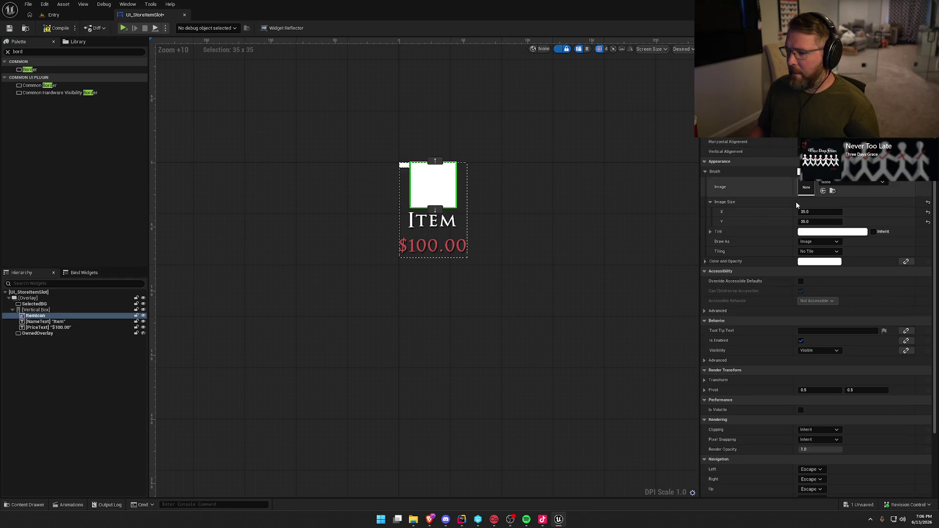
click(44, 334)
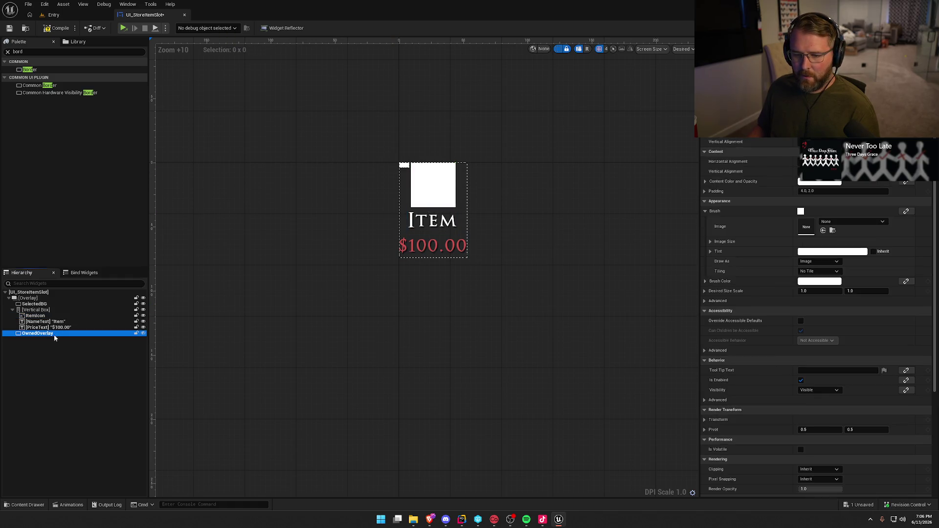
click(47, 304)
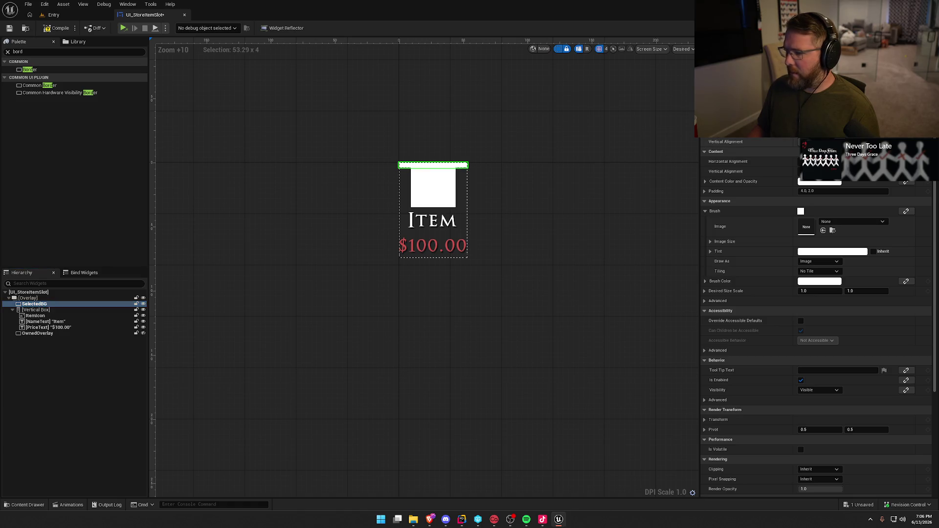
click(842, 141)
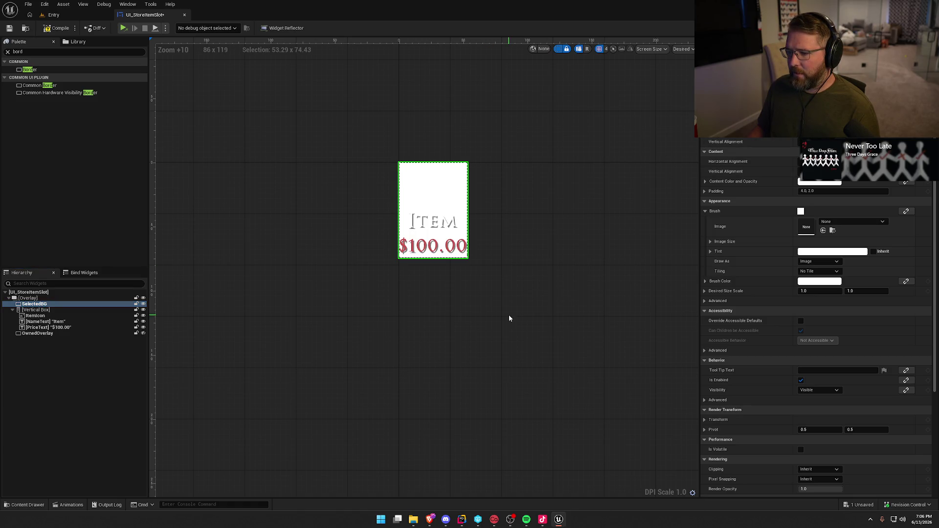
key(ctrl+space)
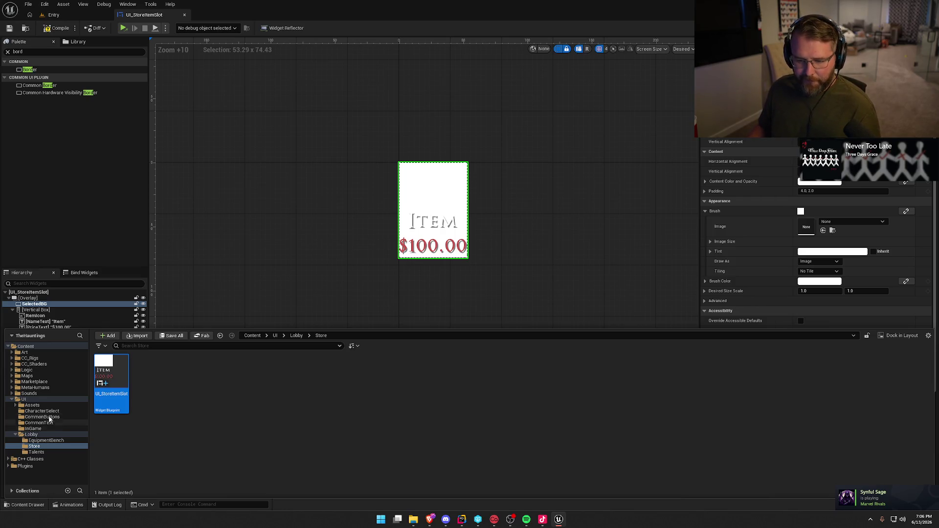
Drag M_EquipmentSelect from UI/Assets/Materials into SelectedBG's Brush Image, then open it in the material editor
click(32, 406)
click(266, 375)
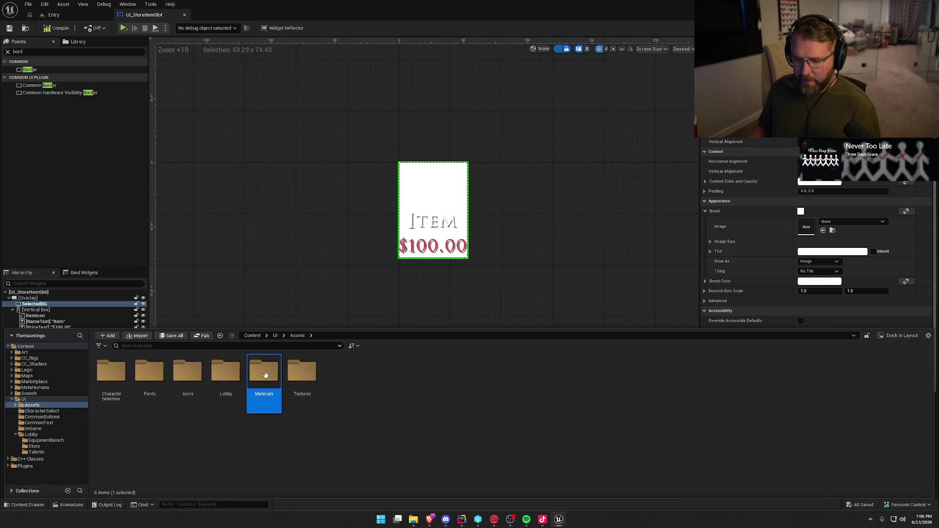
double_click(265, 375)
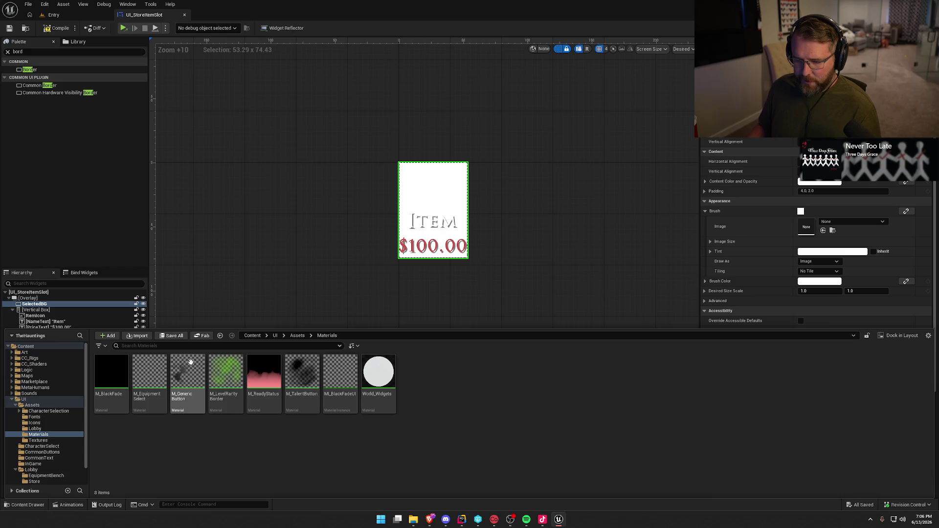
mouse_move(148, 379)
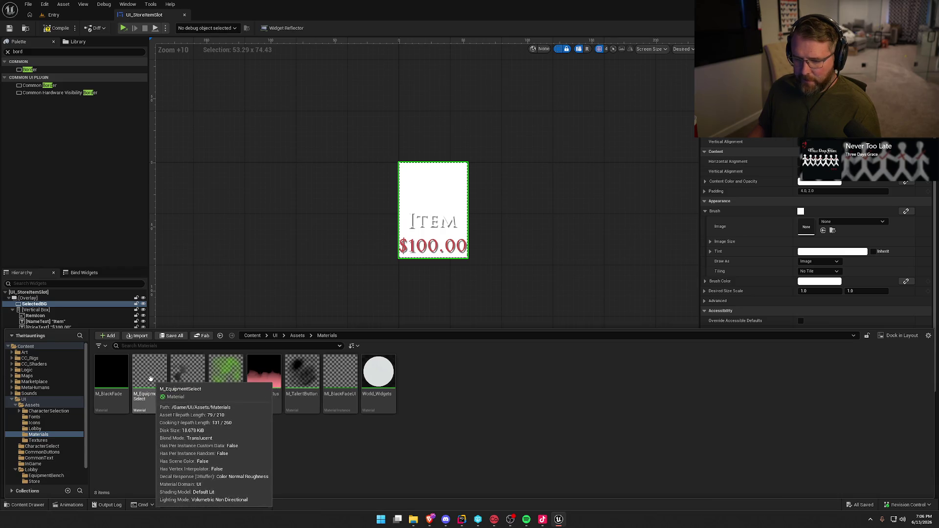
mouse_move(150, 379)
mouse_down()
mouse_move(690, 281)
mouse_move(806, 227)
mouse_up()
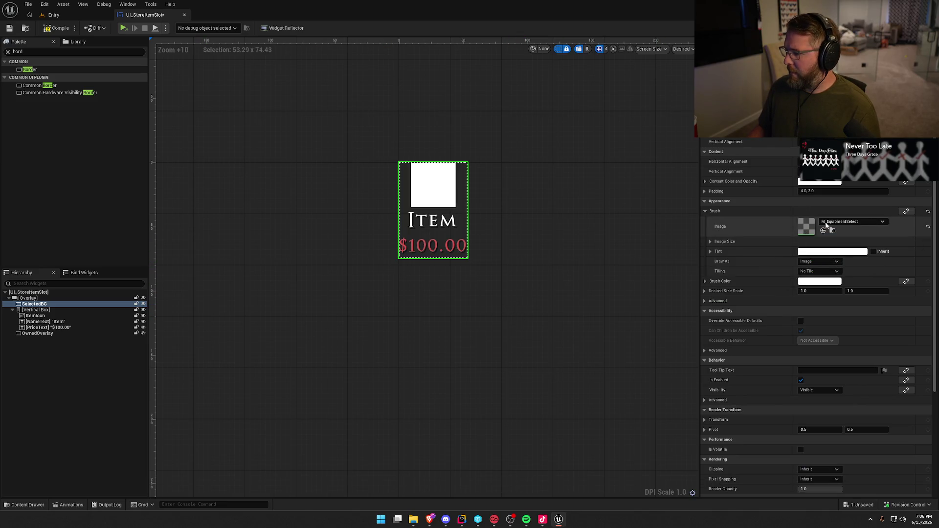
double_click(802, 234)
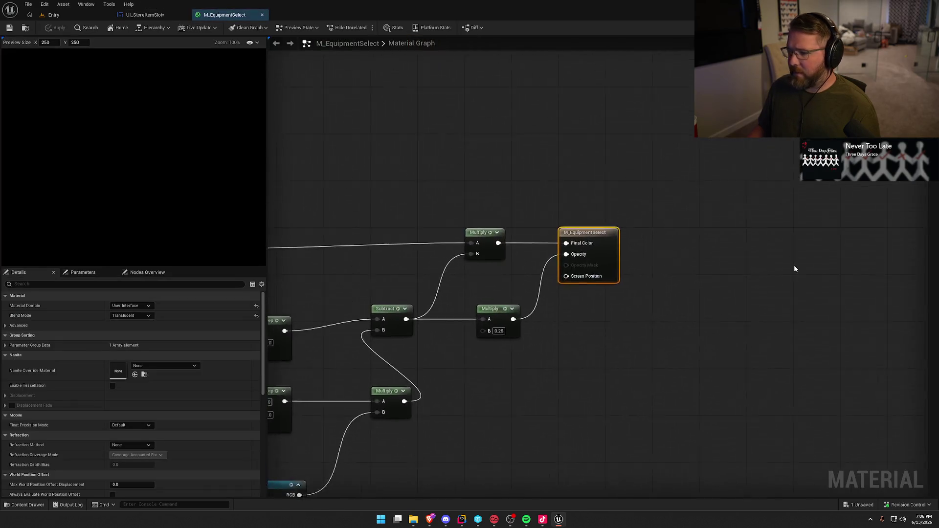
mouse_move(563, 189)
mouse_down()
mouse_move(831, 134)
mouse_move(631, 213)
mouse_up()
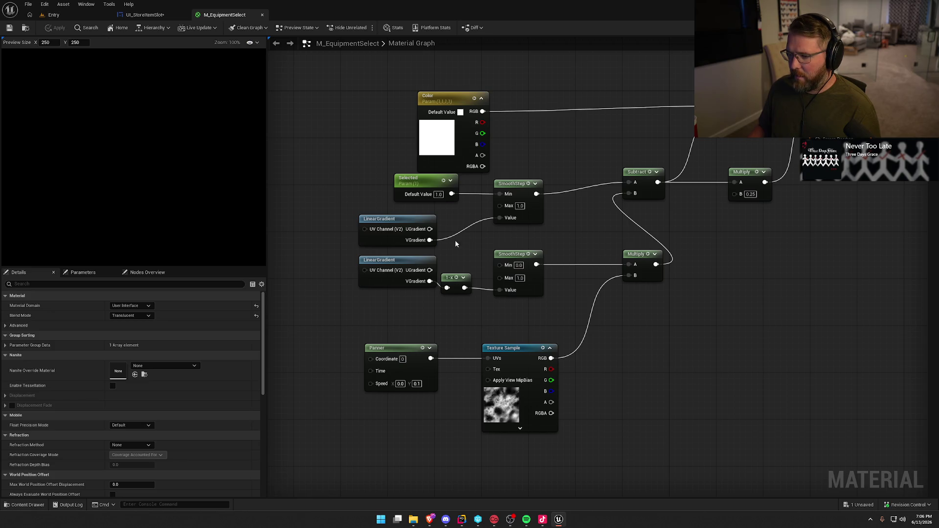
drag(667, 317, 671, 357)
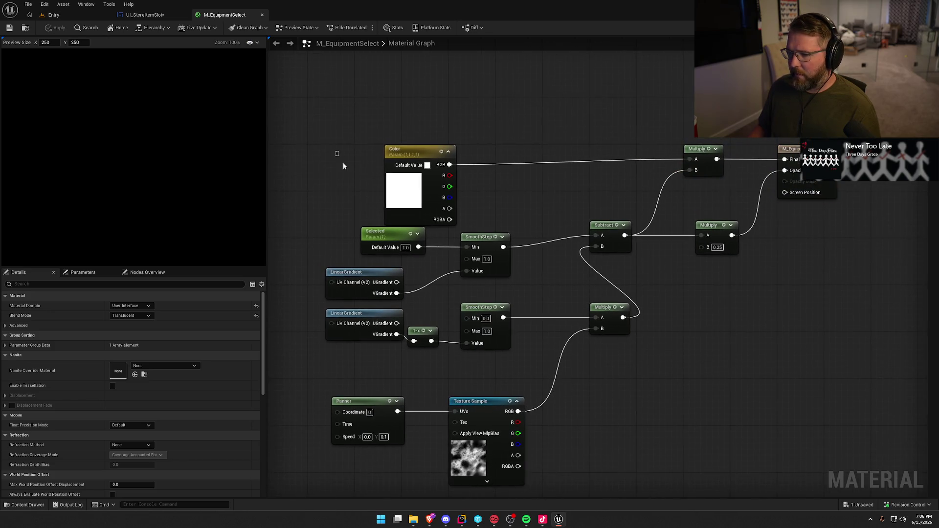
drag(342, 158, 461, 232)
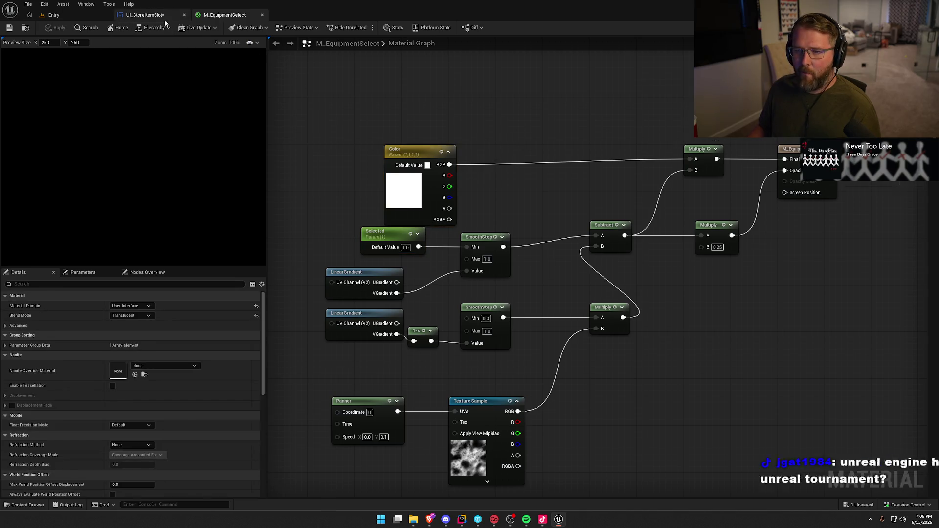
Return to the UI_StoreItemSlot designer, compile and save it, and clear the selection
click(144, 15)
key(ctrl+s)
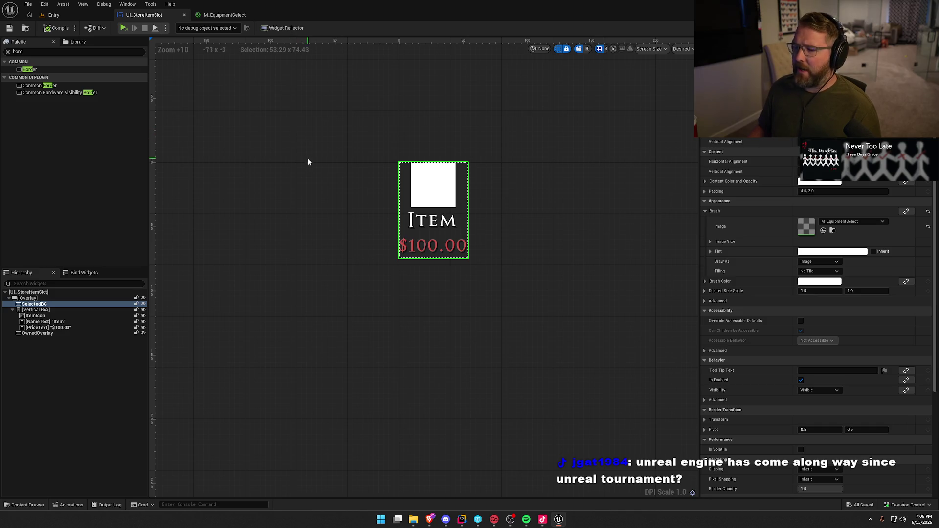
scroll(327, 212, up, 1)
click(328, 213)
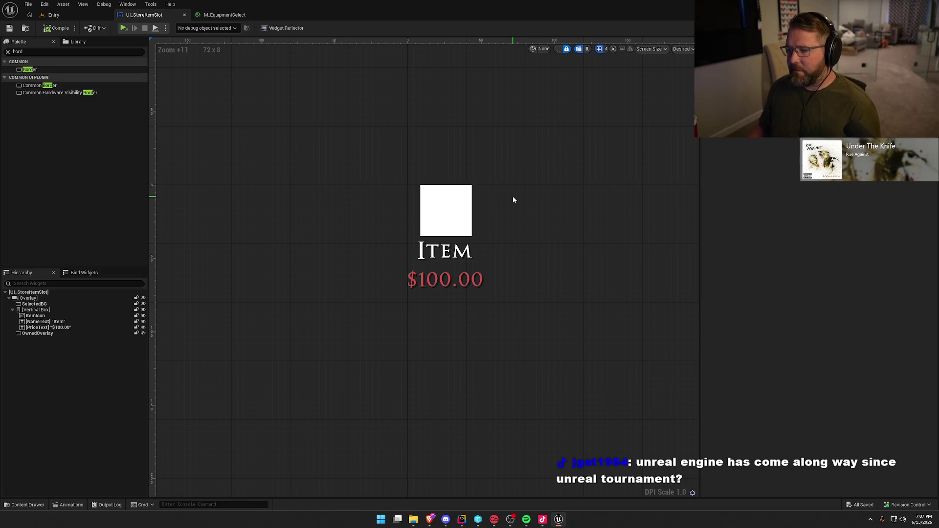
Set ItemIcon's Image Size to 50 x 50 and compile and save the widget
click(465, 208)
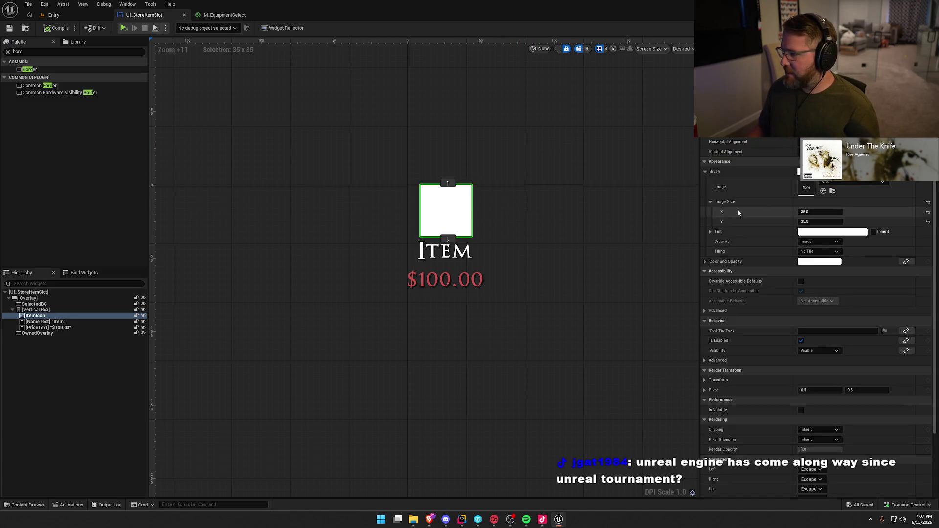
text(50)
key(Tab)
text(50)
key(Return)
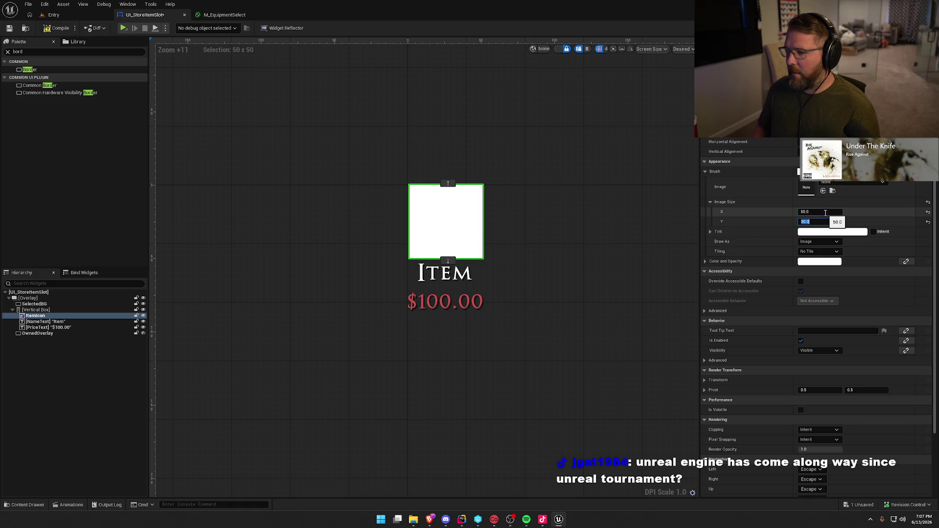
click(563, 206)
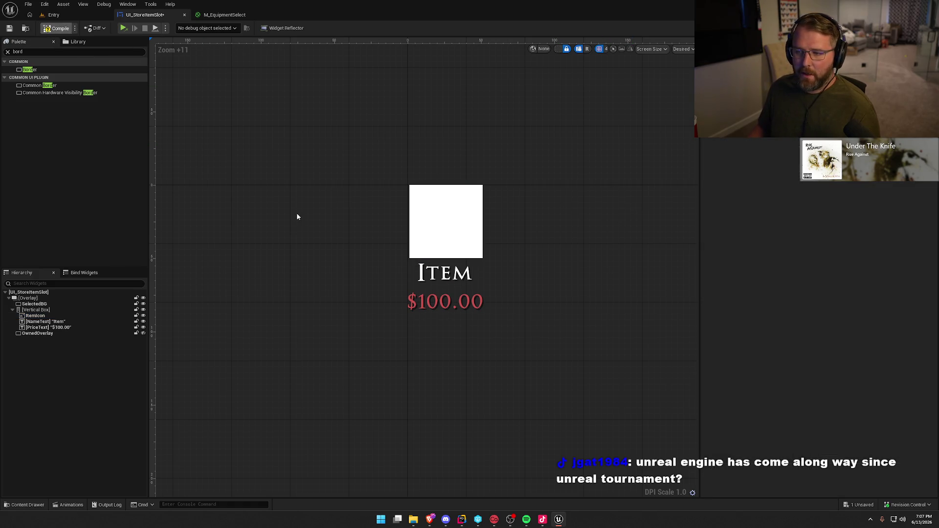
key(ctrl+s)
scroll(539, 223, down, 2)
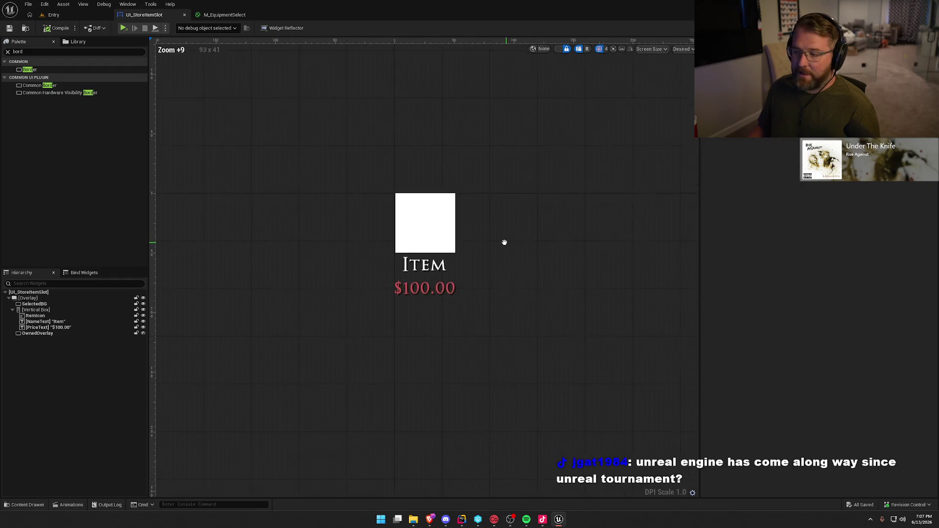
After trying other styles, give the Item name text the Default_12_White style
drag(505, 242, 496, 247)
click(418, 293)
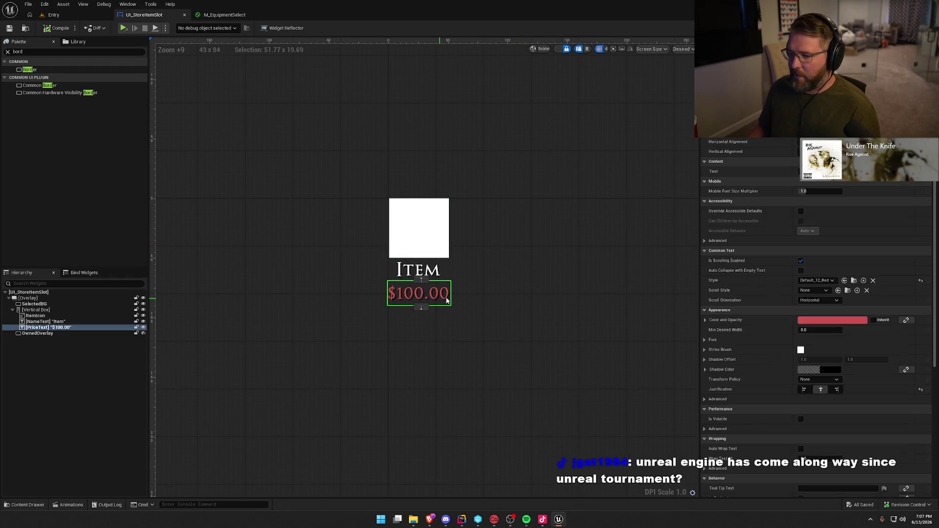
click(831, 281)
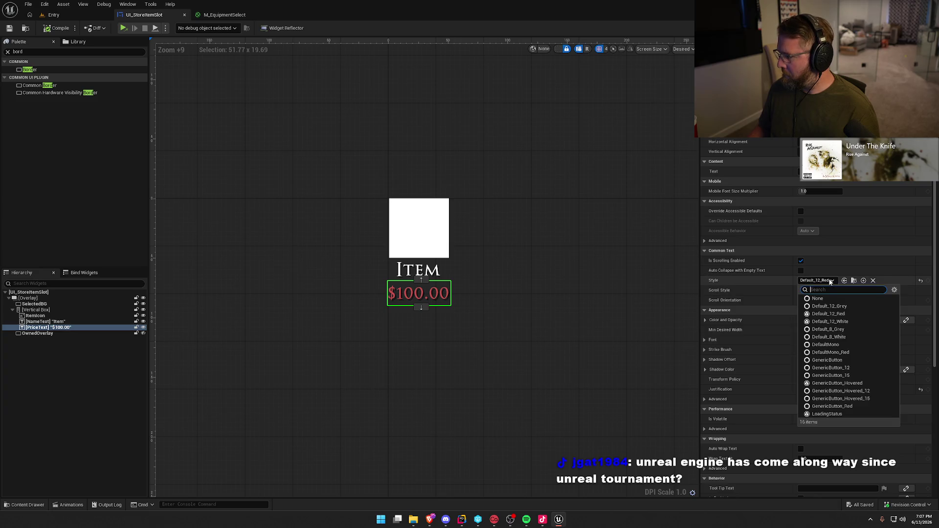
click(830, 282)
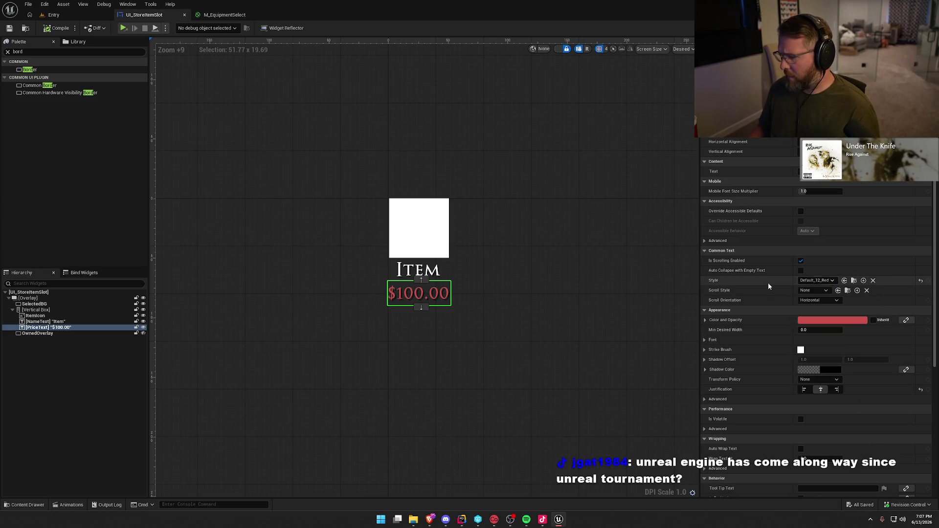
click(419, 269)
click(815, 281)
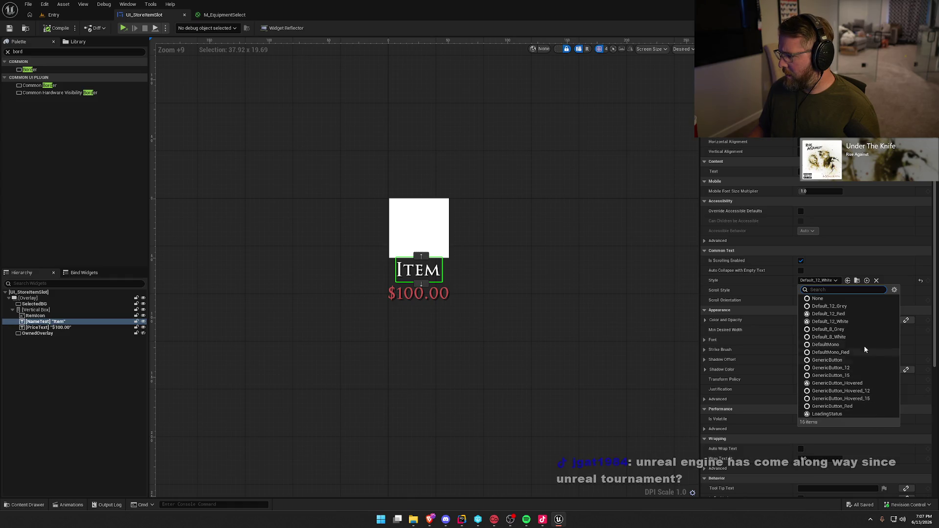
click(862, 378)
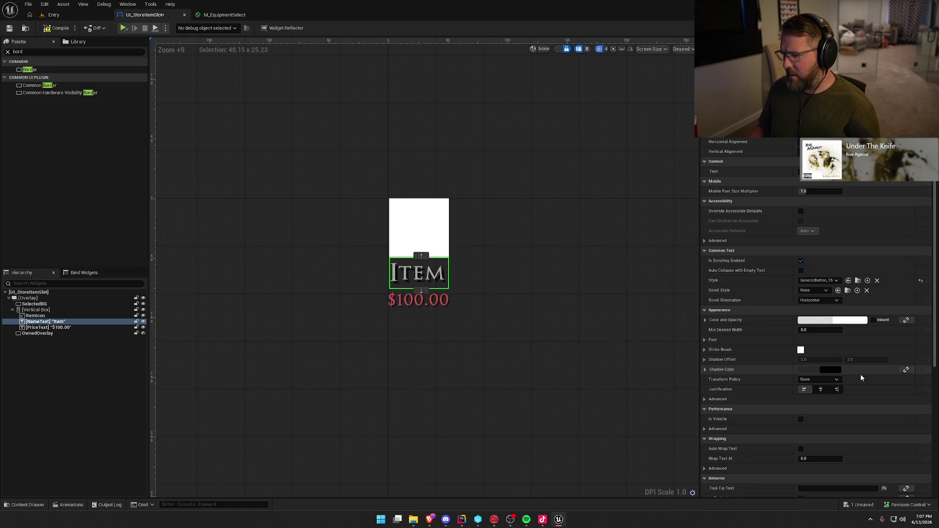
click(820, 280)
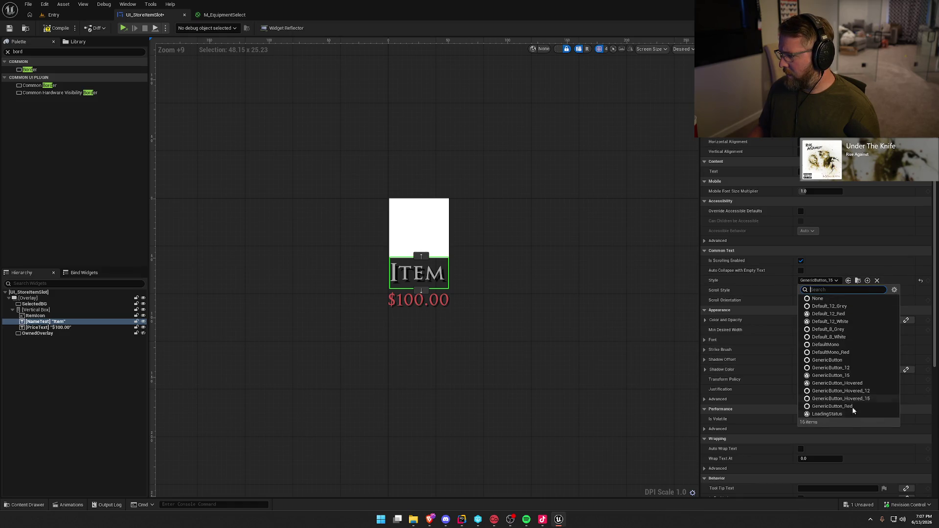
key(Escape)
click(816, 281)
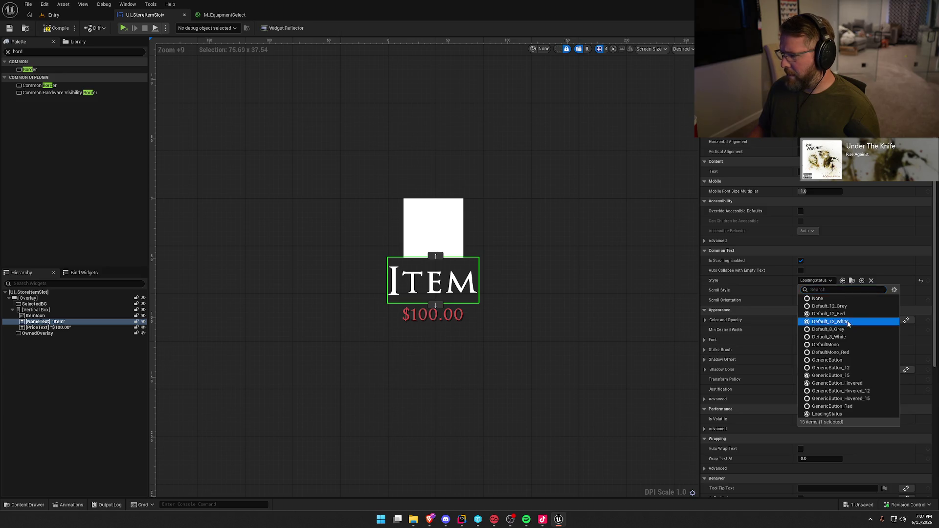
click(848, 321)
Give the $100.00 price the Default_8_Grey style, then compile and save
click(419, 293)
click(821, 282)
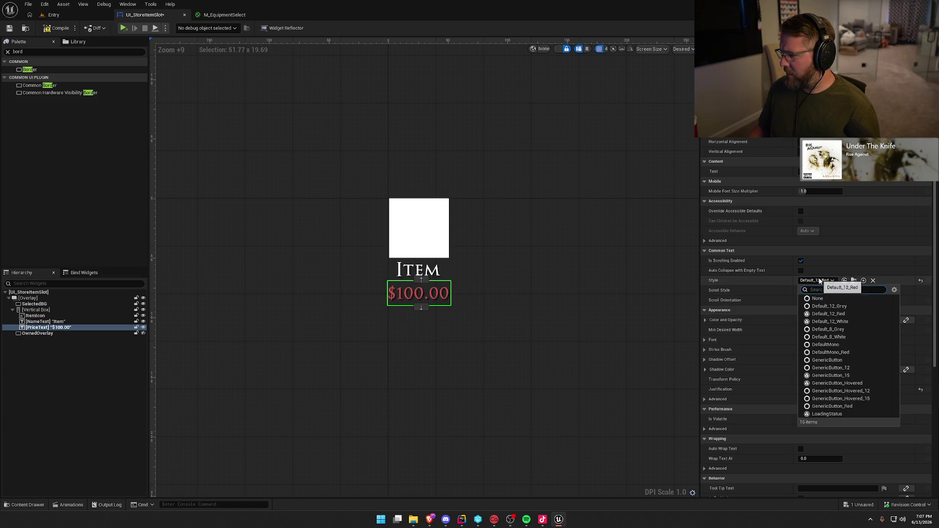
click(847, 332)
click(520, 201)
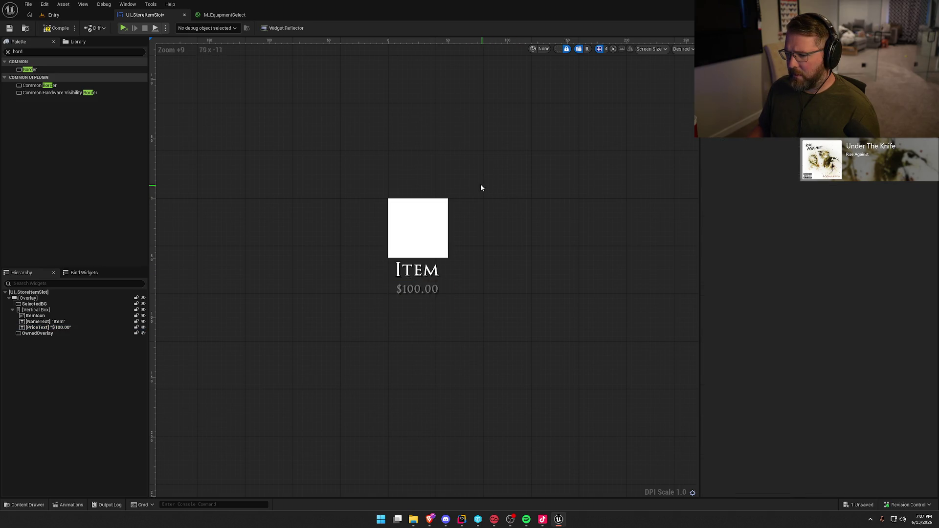
key(ctrl+s)
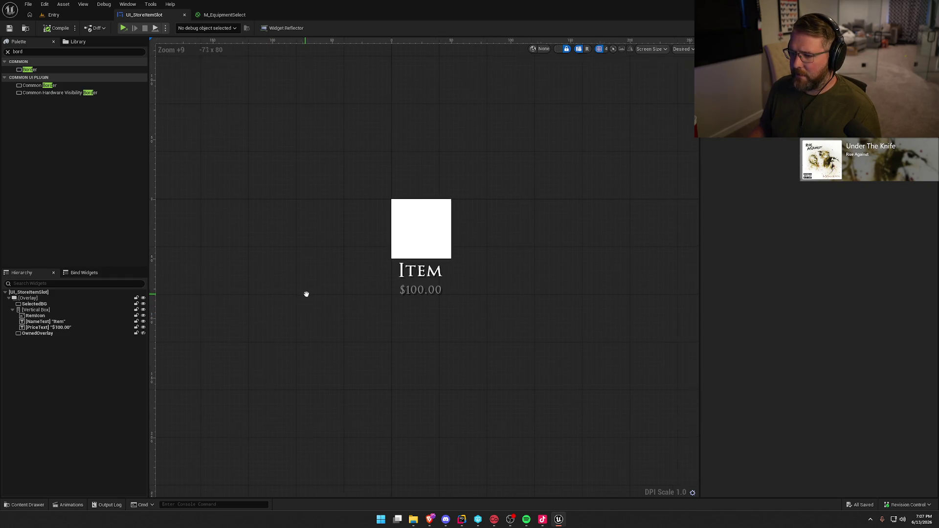
Select ItemIcon and search the Icons, CharacterSelection and Materials folders for a texture
click(98, 316)
key(ctrl+space)
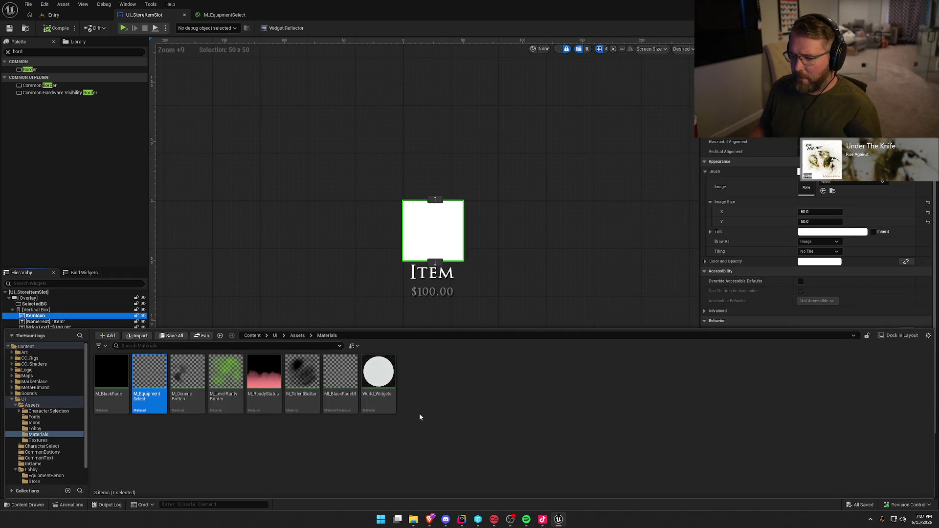
click(35, 423)
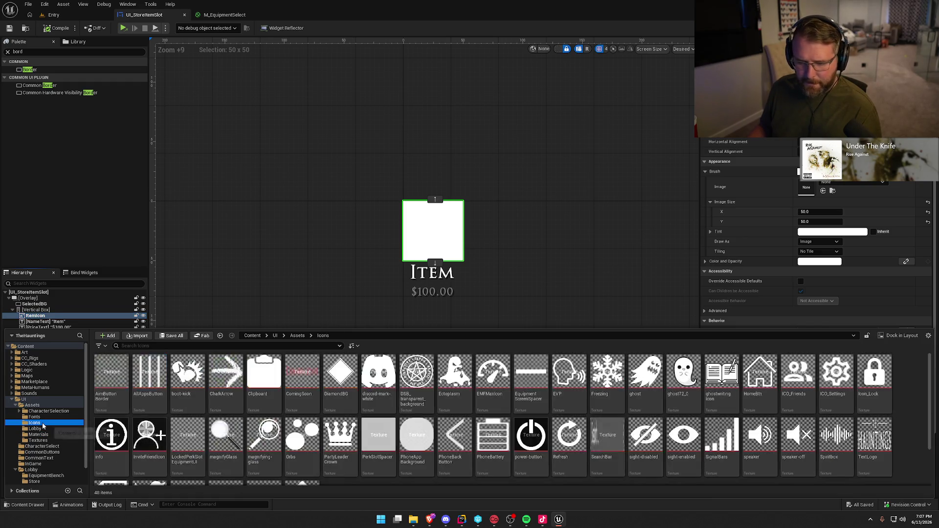
scroll(389, 442, down, 2)
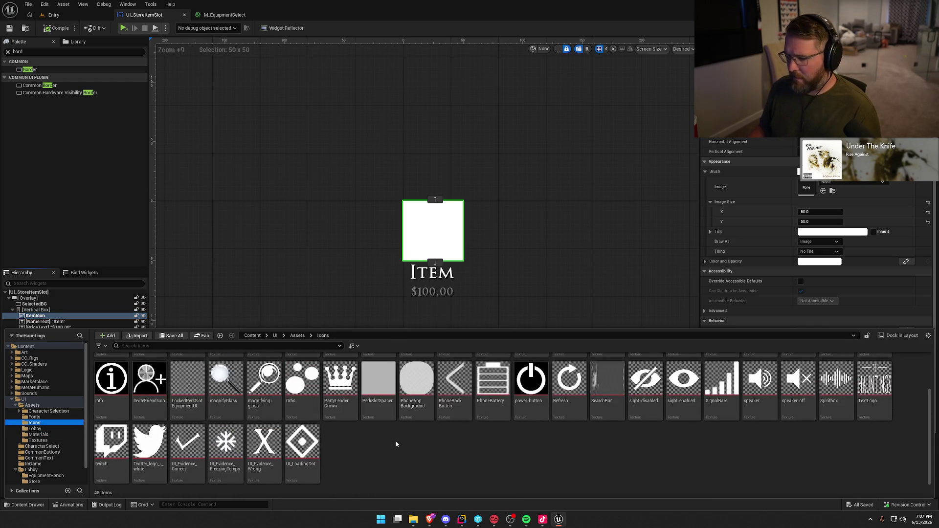
click(49, 411)
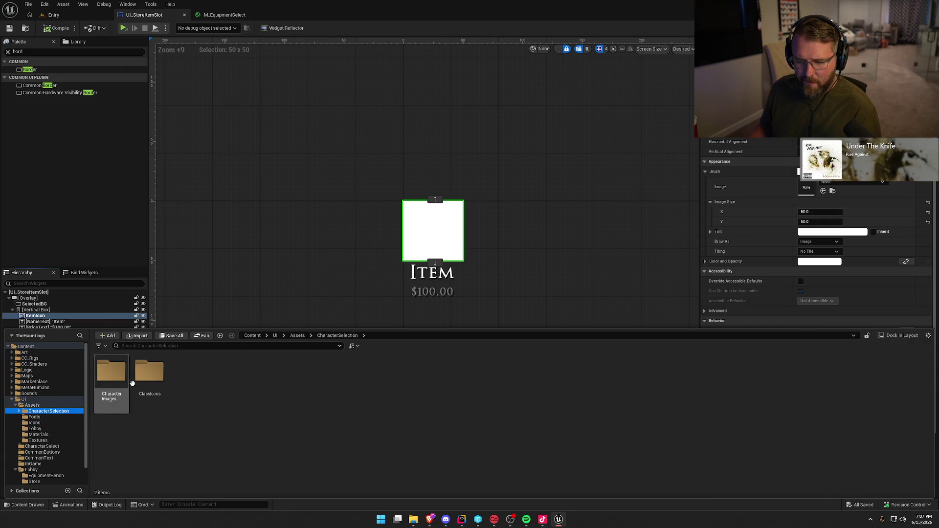
double_click(111, 374)
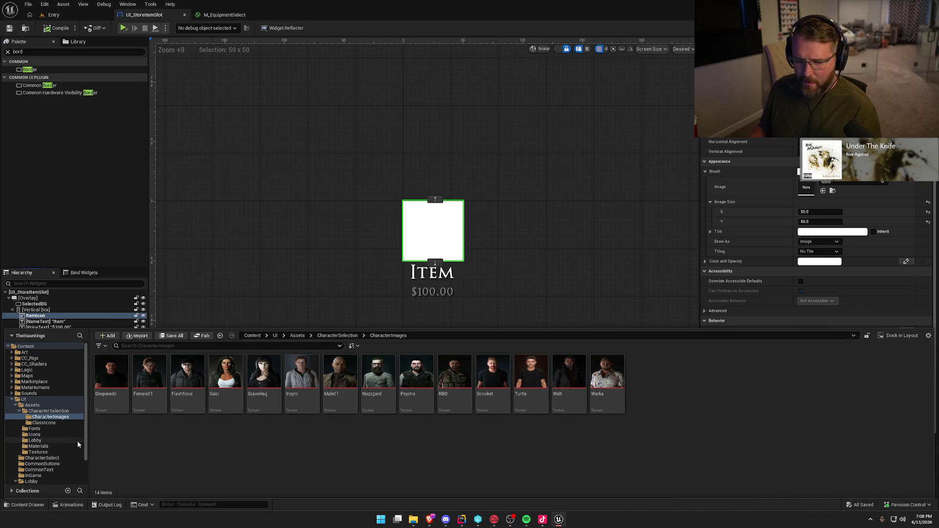
scroll(78, 444, down, 3)
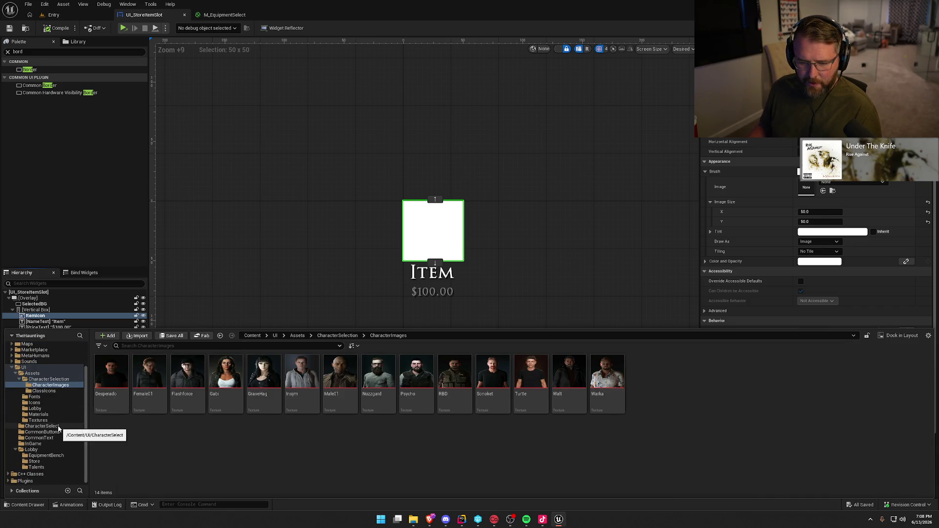
click(49, 404)
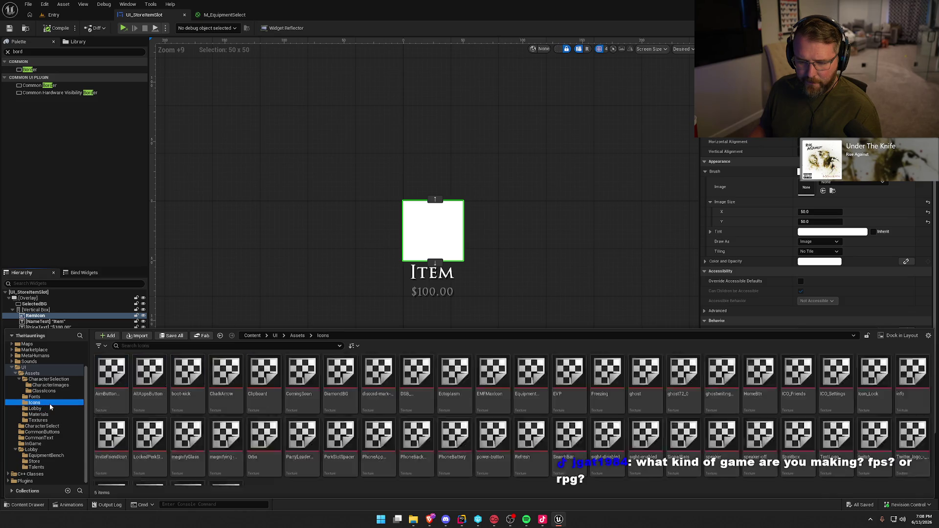
click(47, 414)
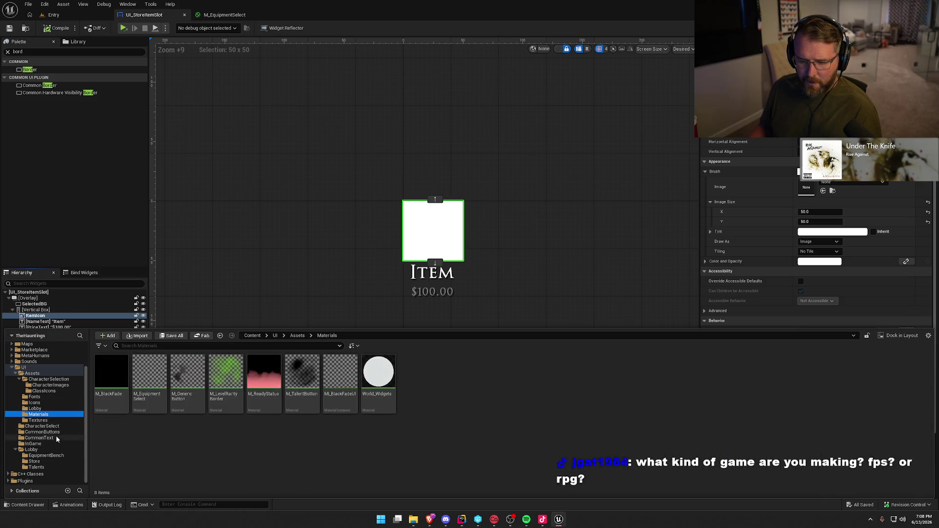
scroll(59, 454, up, 1)
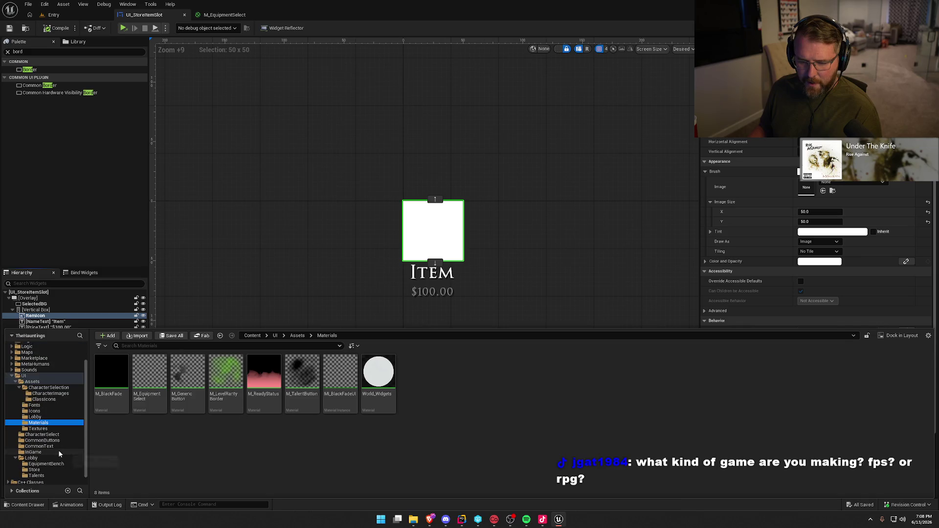
scroll(59, 453, down, 1)
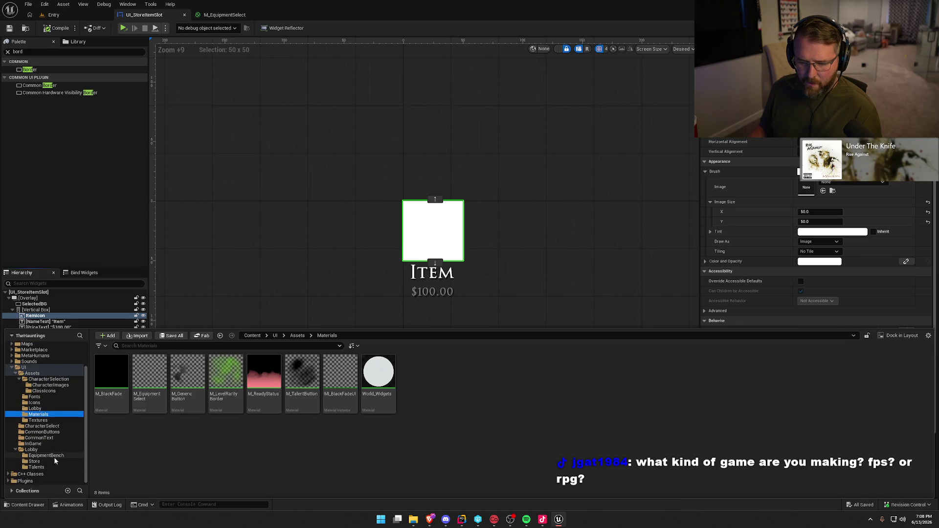
Check the Lobby, EquipmentBench, CommonText, Textures and other folders before returning to Icons
click(49, 450)
click(50, 456)
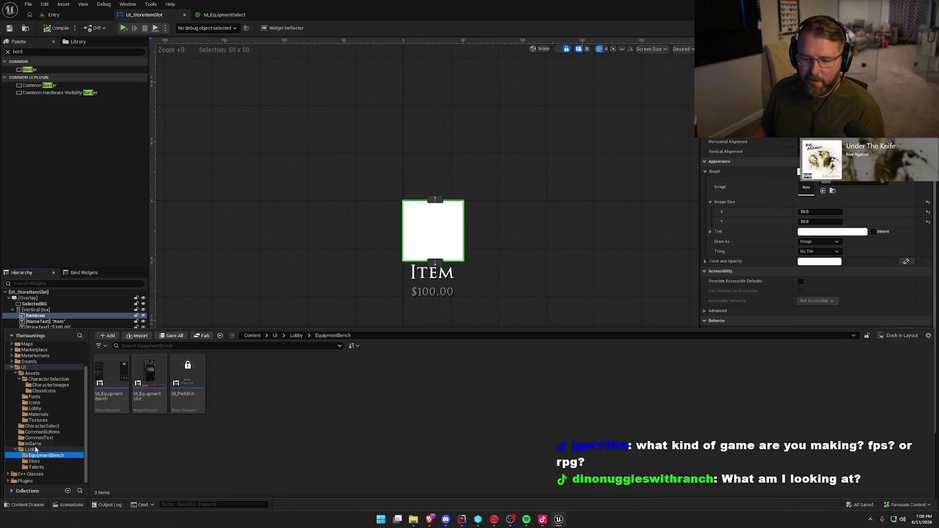
click(31, 449)
click(43, 439)
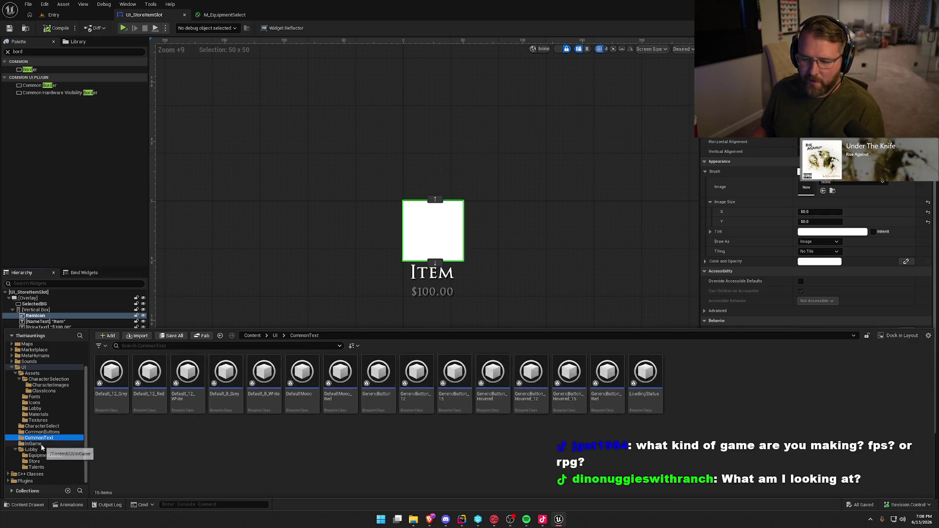
click(43, 427)
click(44, 432)
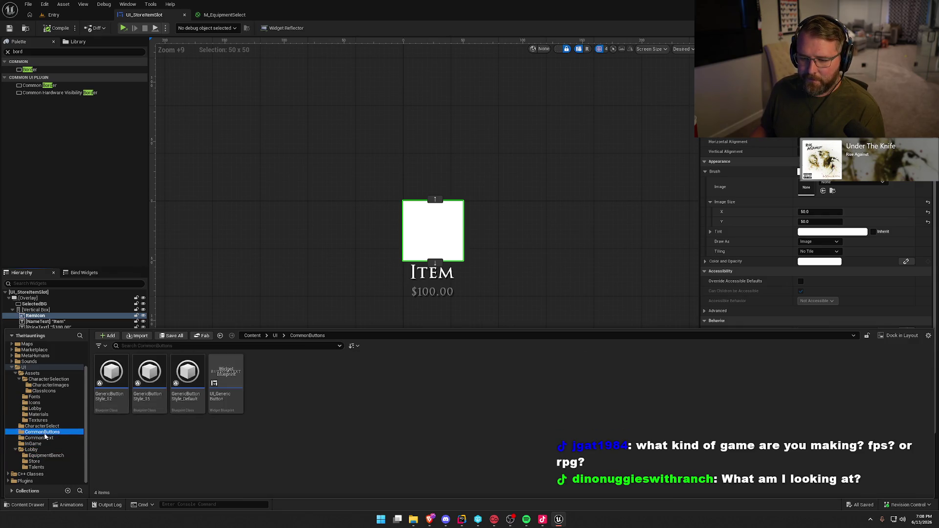
click(42, 421)
click(43, 414)
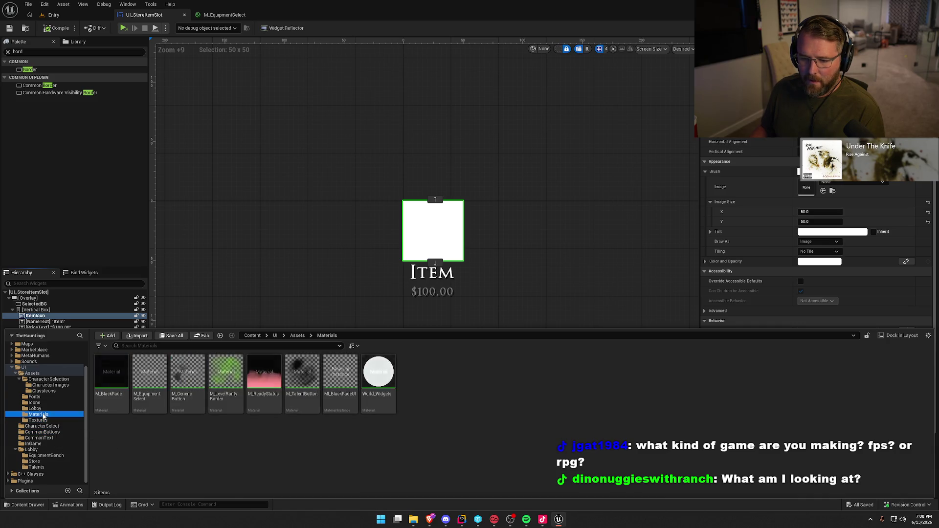
click(37, 409)
click(40, 403)
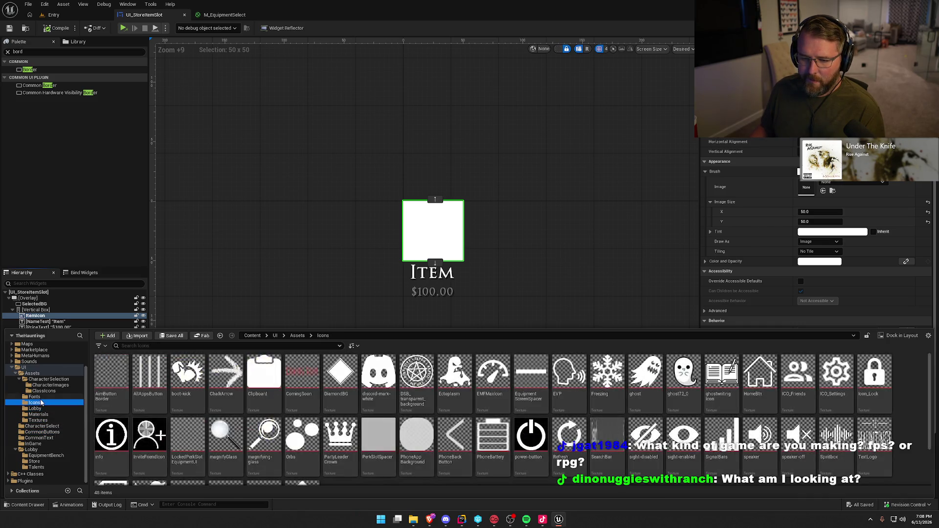
scroll(507, 432, down, 1)
scroll(506, 432, down, 1)
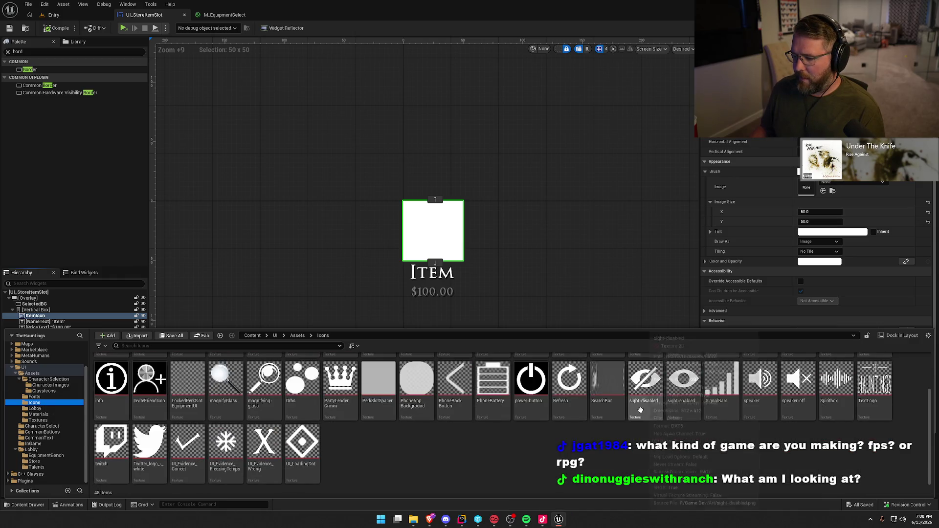
scroll(599, 453, up, 2)
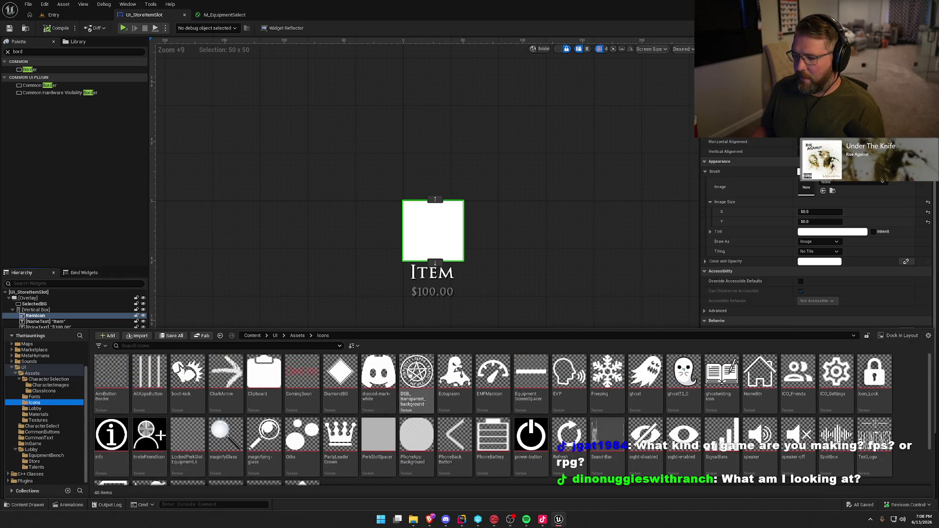
Assign the DSB_transparent_background texture to ItemIcon's brush at 50 x 50
mouse_move(416, 379)
mouse_down()
mouse_move(748, 258)
mouse_move(831, 188)
mouse_up()
click(814, 212)
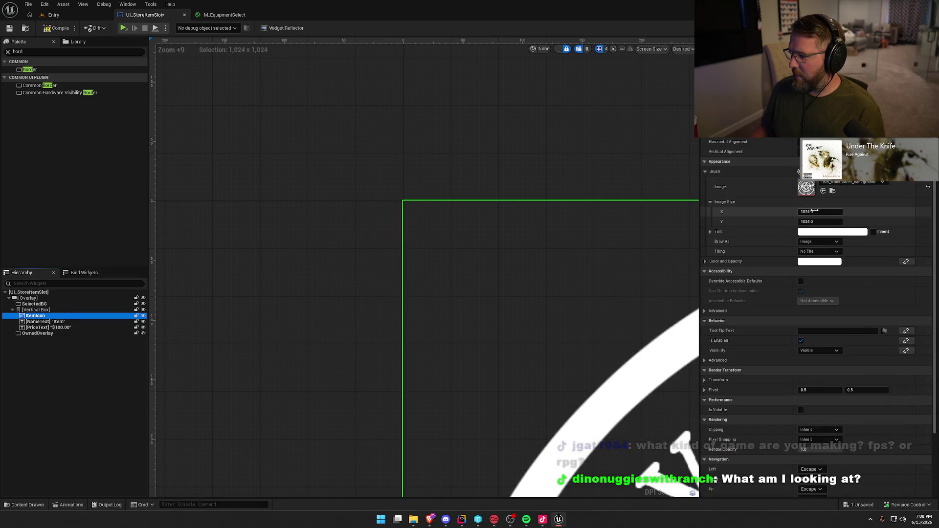
text(50)
key(Tab)
text(50)
key(Return)
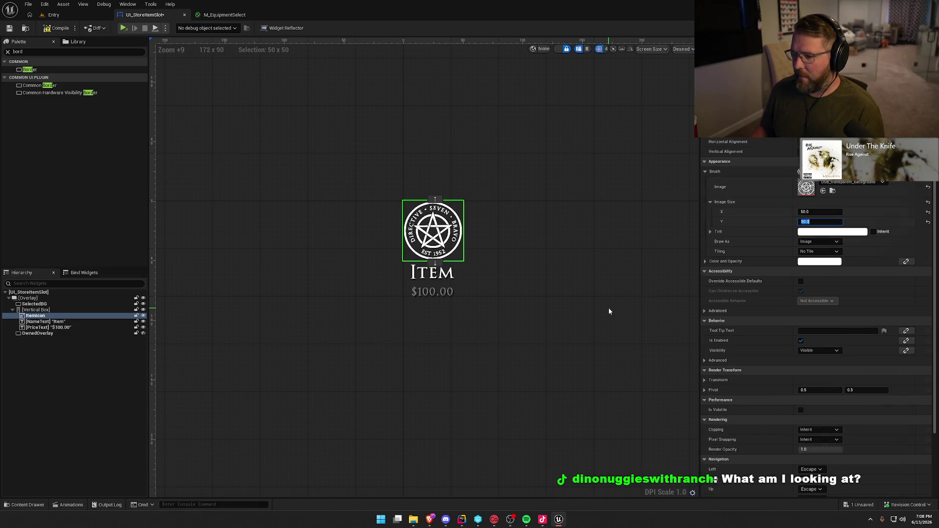
click(609, 307)
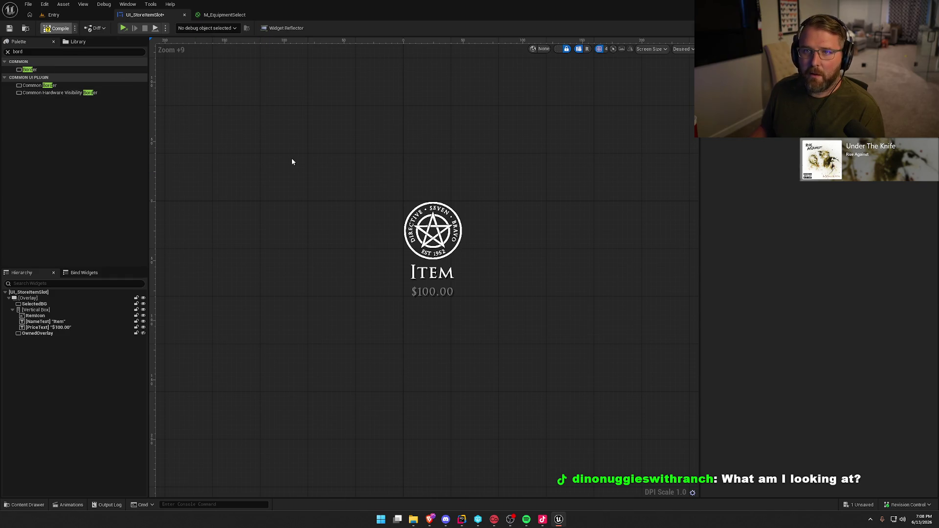
drag(319, 140, 306, 129)
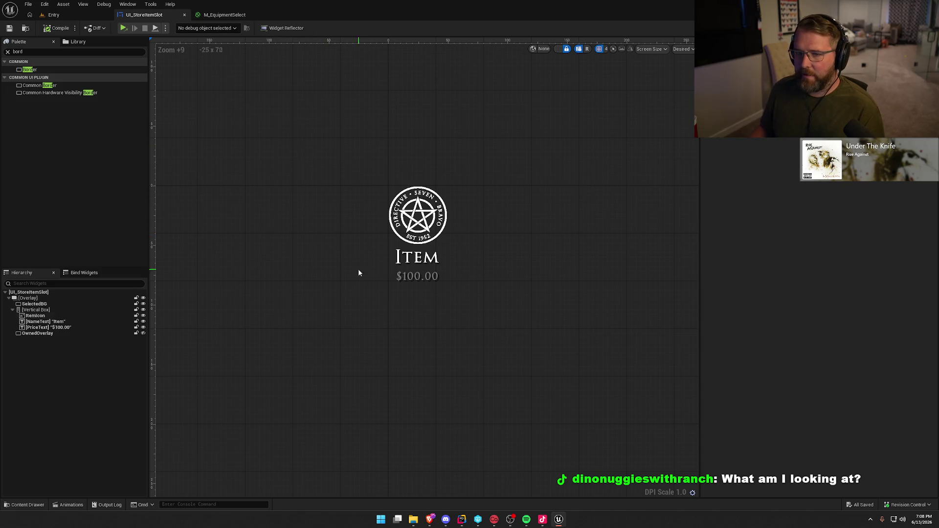
click(53, 15)
Open the LobbyMenu level from the Maps folder and briefly test-play it
key(ctrl+space)
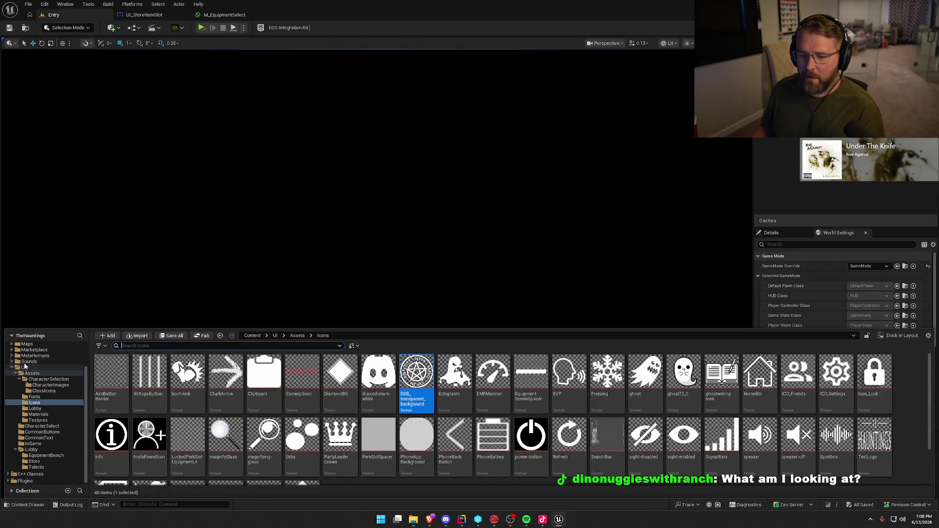
scroll(25, 363, up, 2)
click(27, 376)
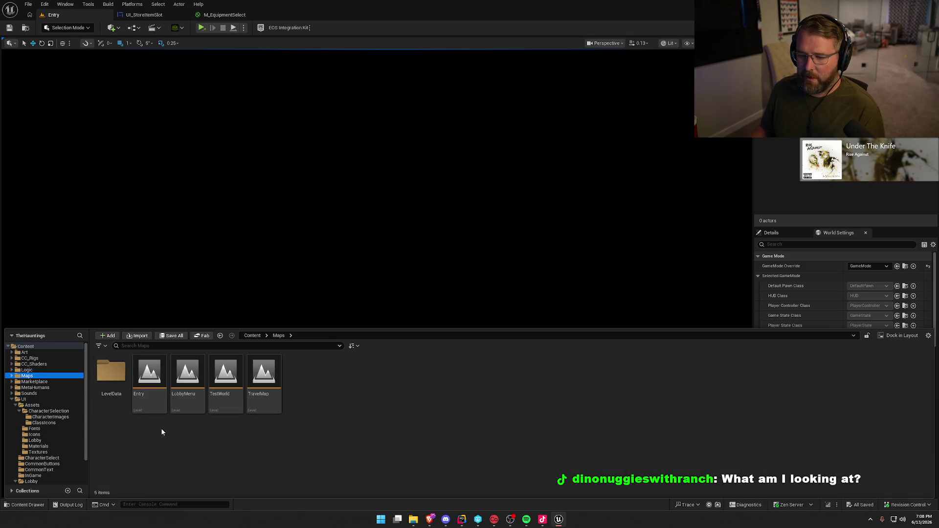
double_click(187, 375)
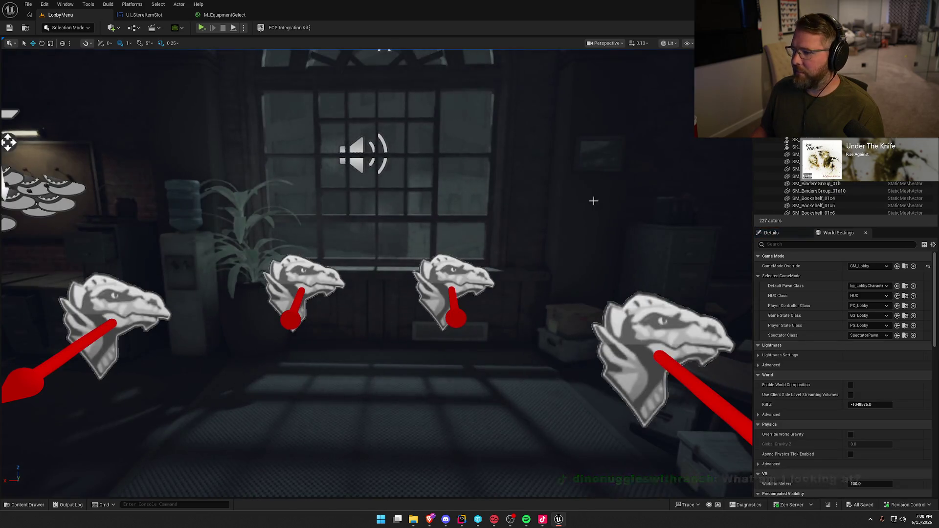
click(244, 29)
mouse_move(316, 180)
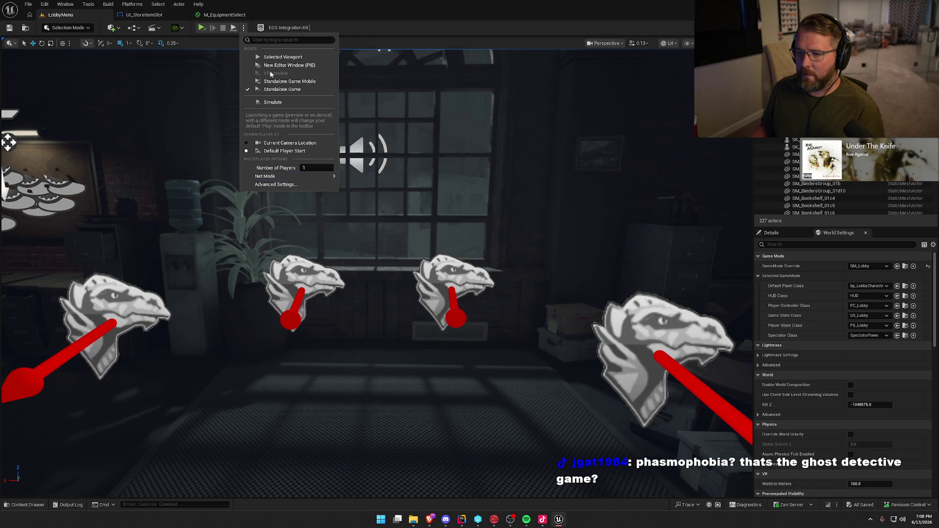
click(382, 252)
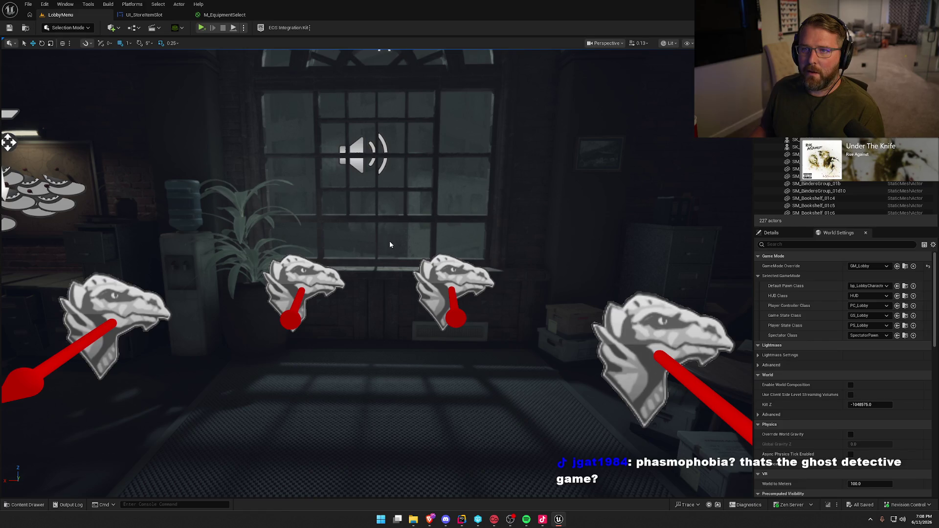
key(alt+p)
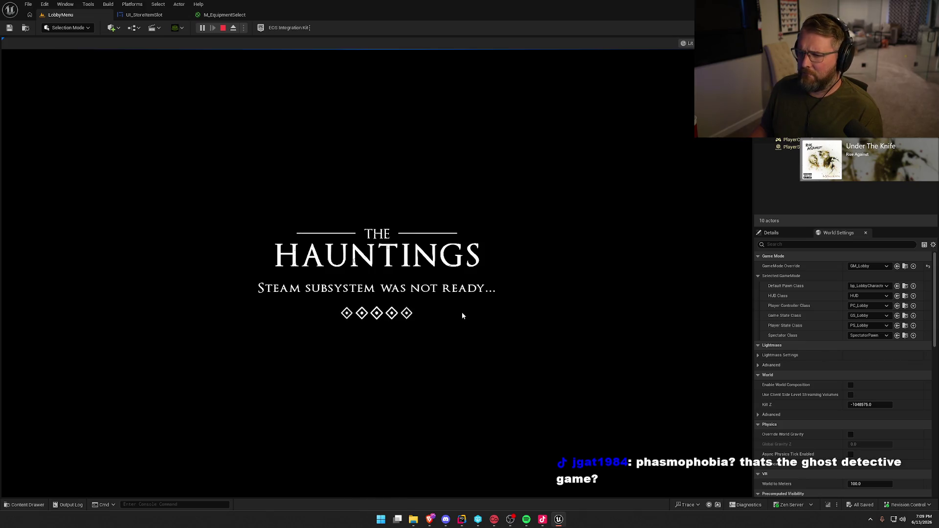
key(Escape)
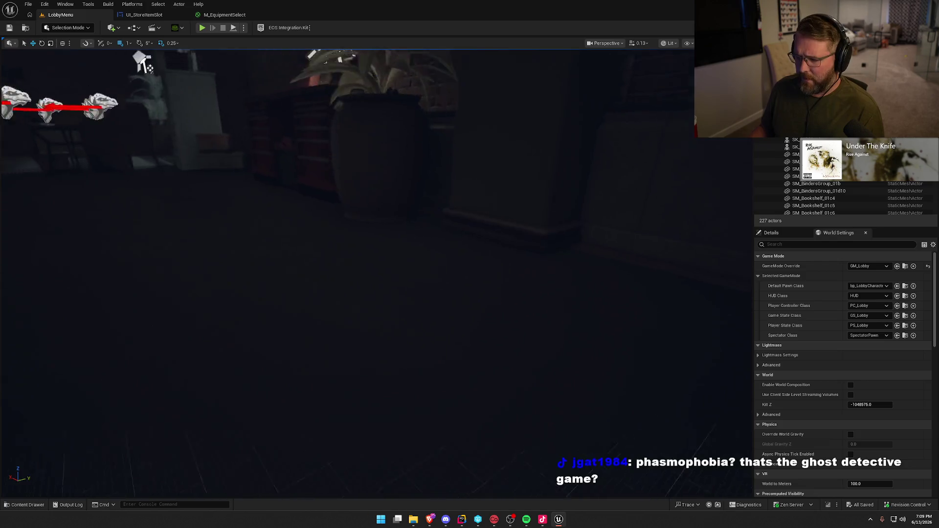
Frame a wide view of the lobby and start Play in Selected Viewport
scroll(462, 312, up, 3)
mouse_move(348, 274)
mouse_down()
mouse_move(313, 289)
mouse_move(352, 294)
mouse_move(443, 275)
mouse_up()
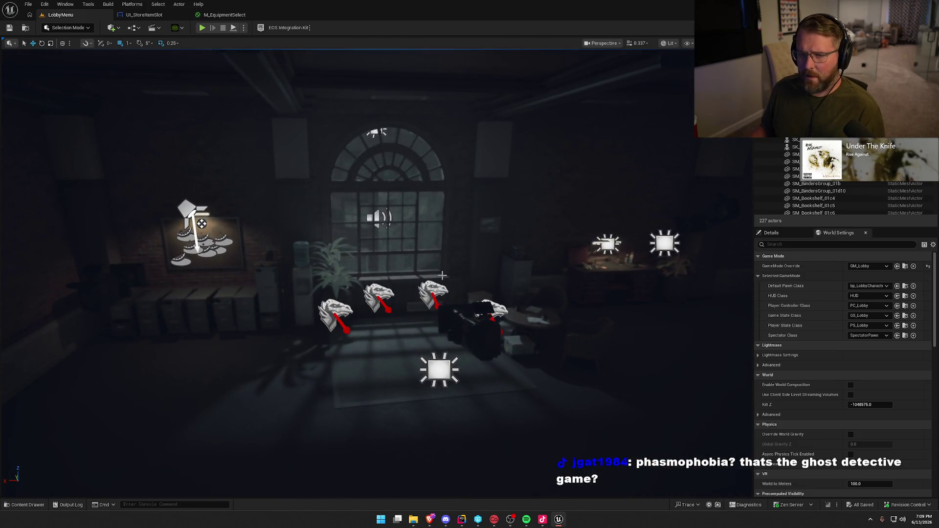
click(243, 27)
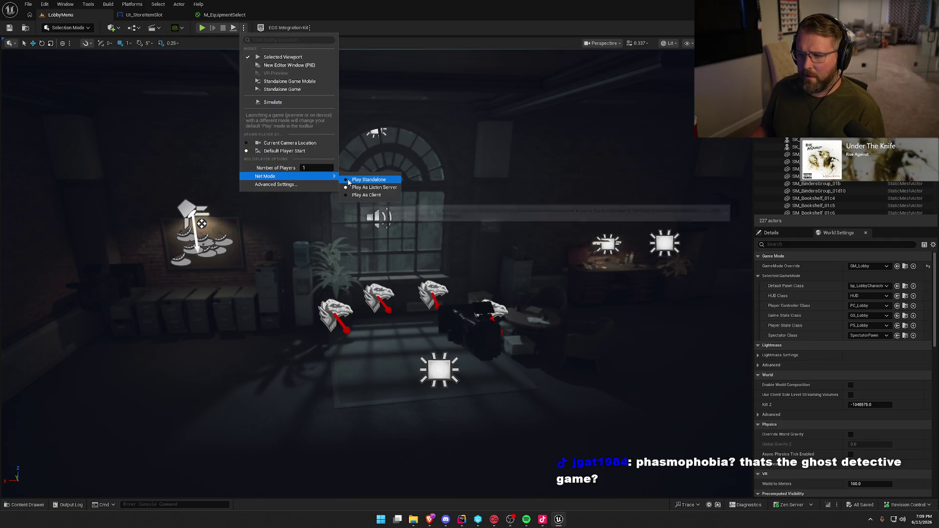
click(267, 57)
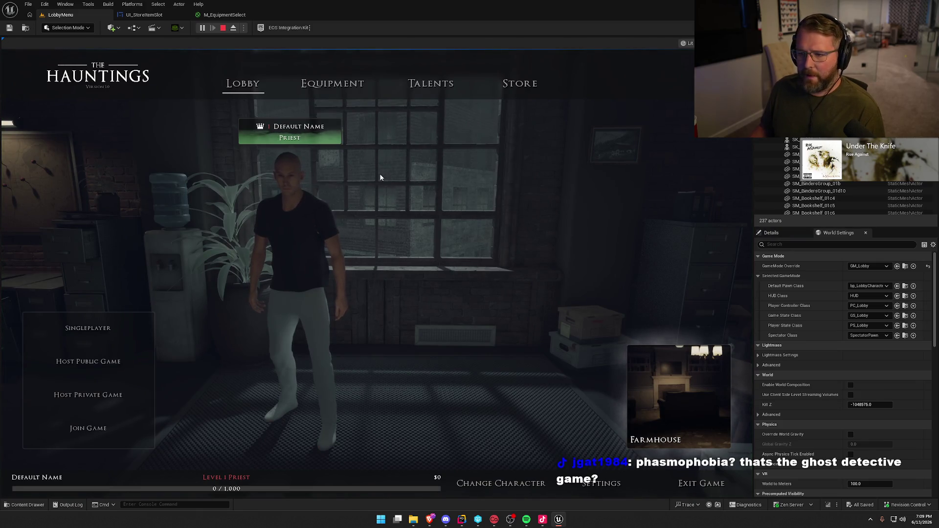
Visit the Store page, then start and cancel character creation before returning to the lobby
click(520, 83)
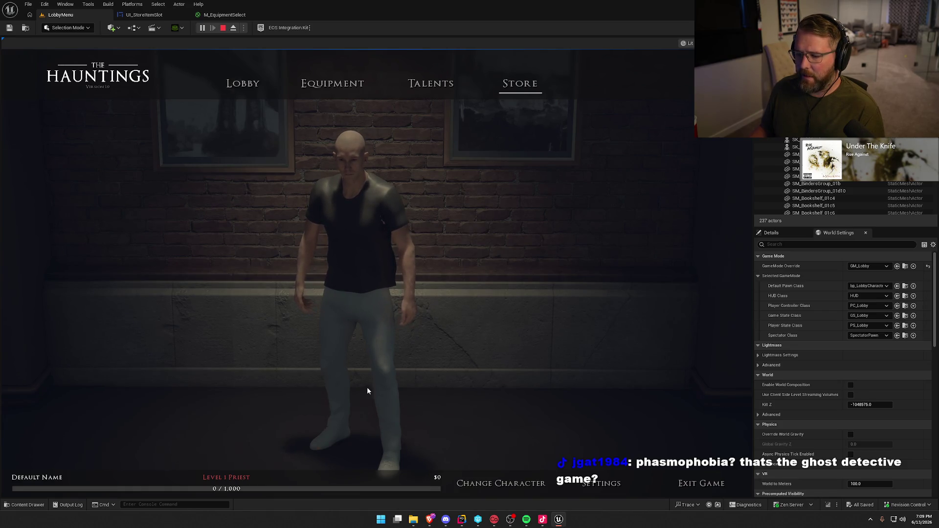
click(487, 489)
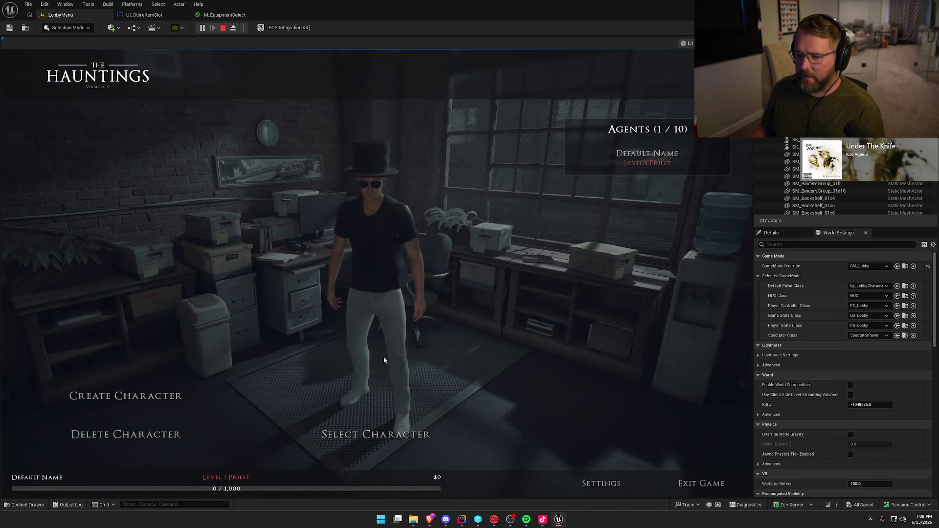
click(114, 397)
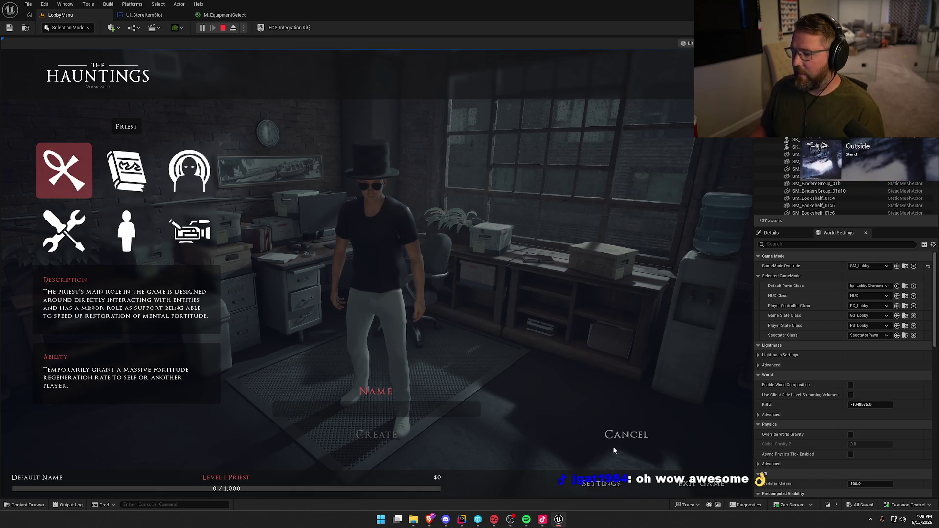
click(606, 433)
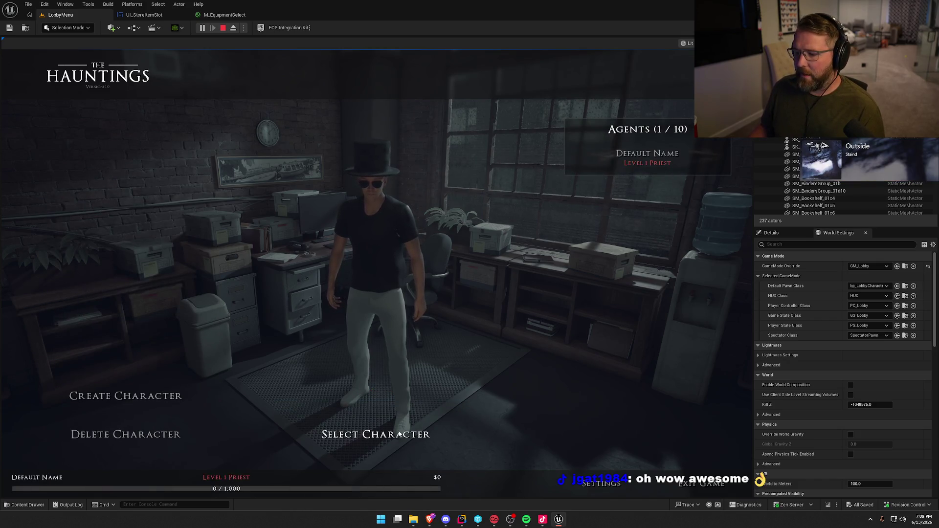
click(399, 434)
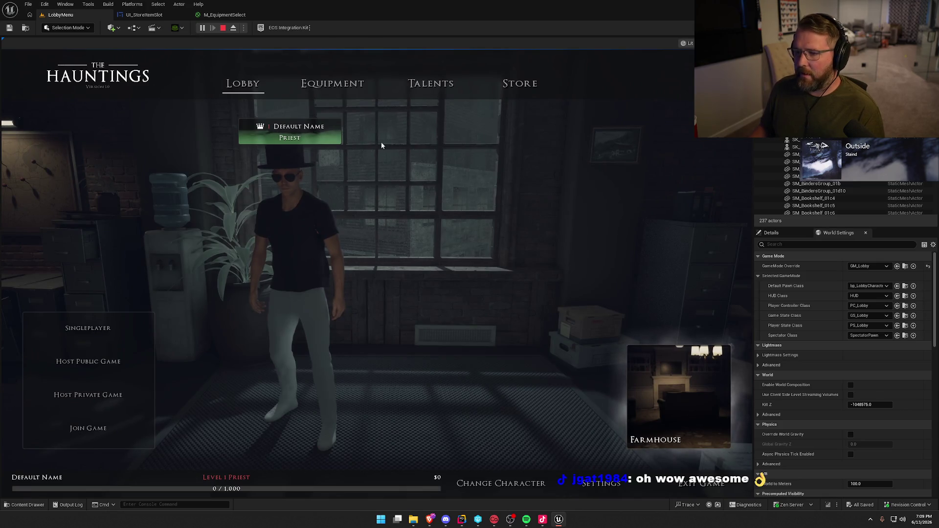
Open the Equipment page, preview the Crucifix item, then switch to the Talents page
click(333, 83)
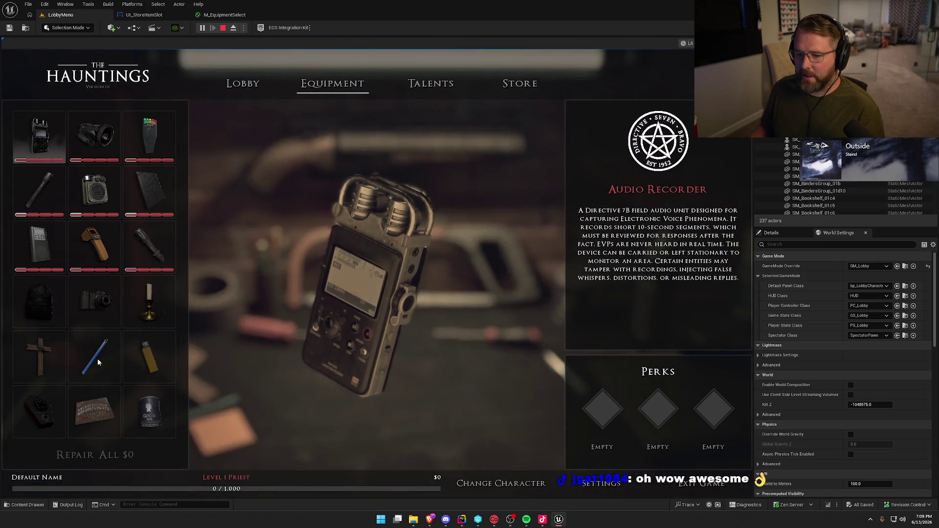
click(32, 363)
scroll(93, 357, down, 1)
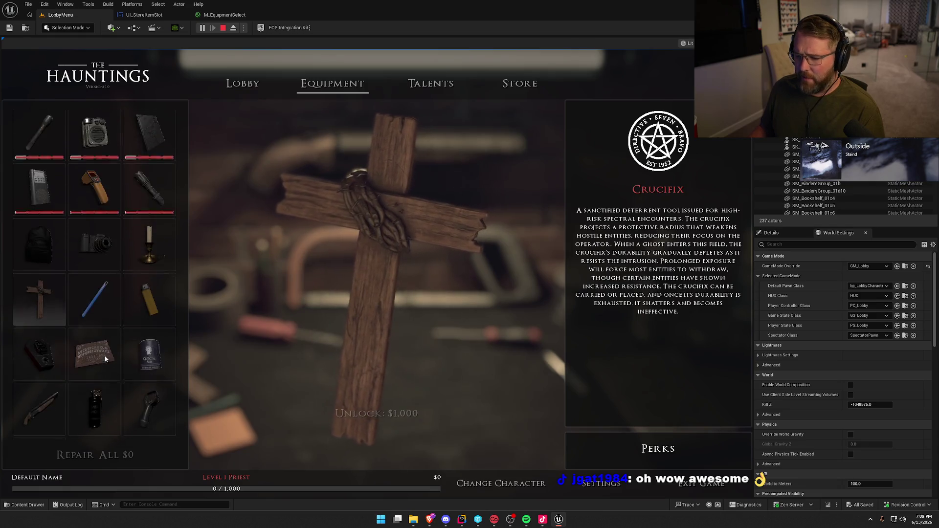
scroll(106, 354, down, 1)
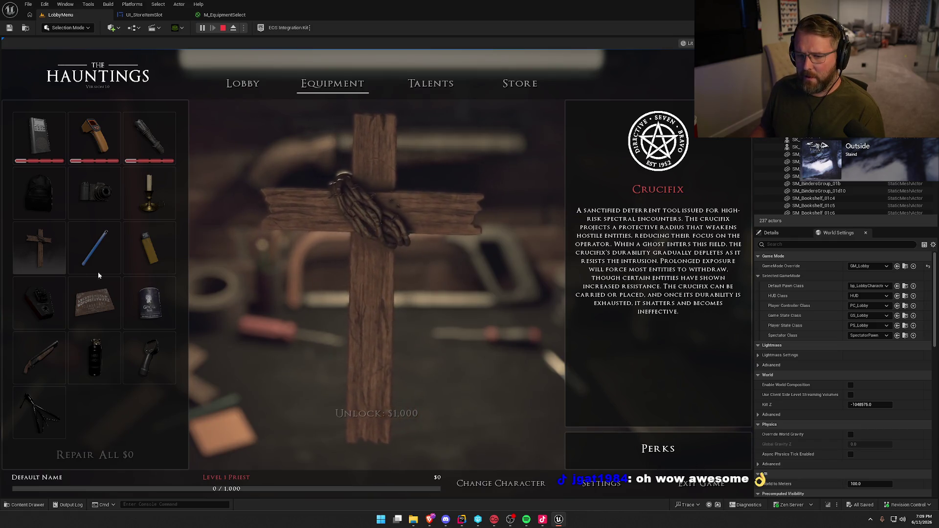
scroll(97, 271, up, 2)
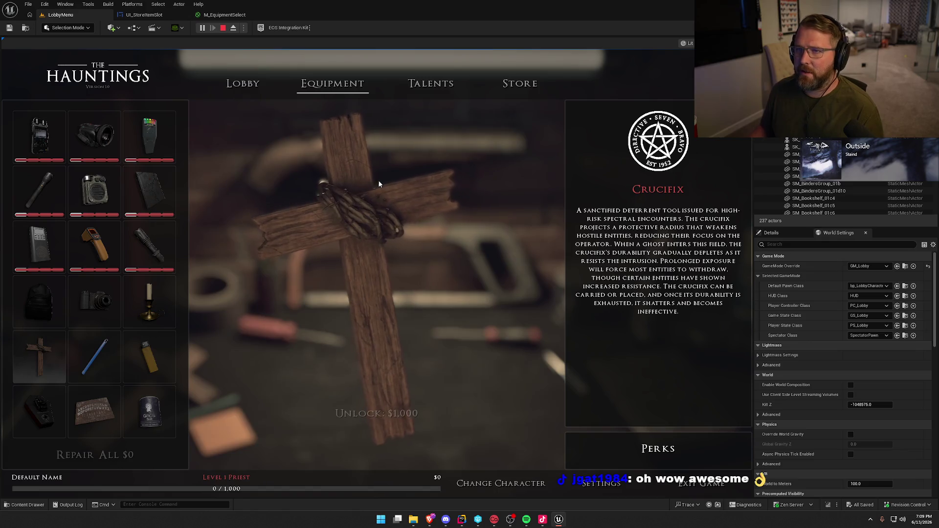
click(449, 86)
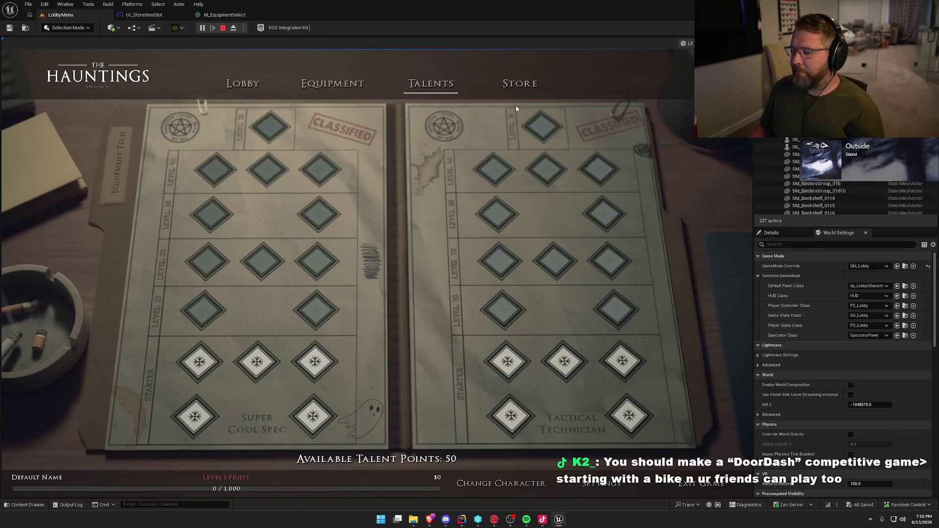
From the Lobby page, pick Church on the map board, then stop the play session
click(242, 83)
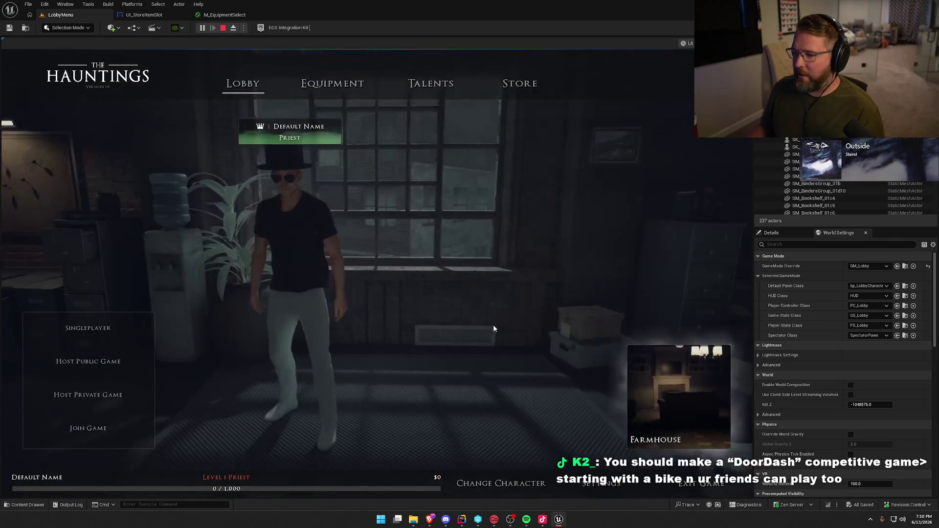
click(694, 392)
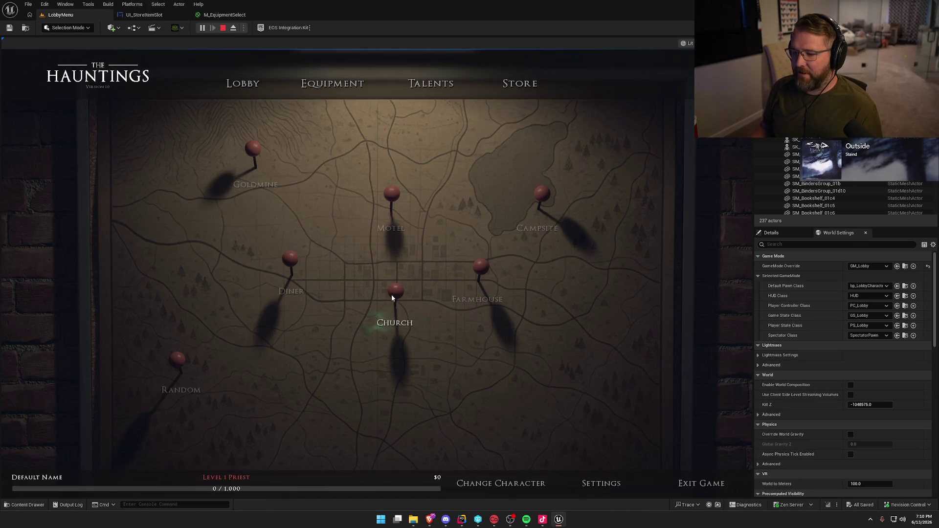
click(391, 313)
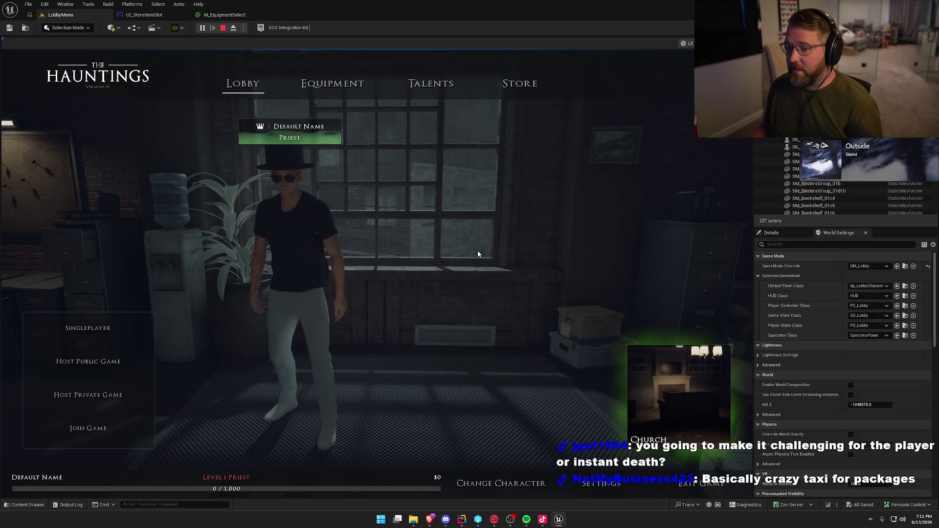
key(Escape)
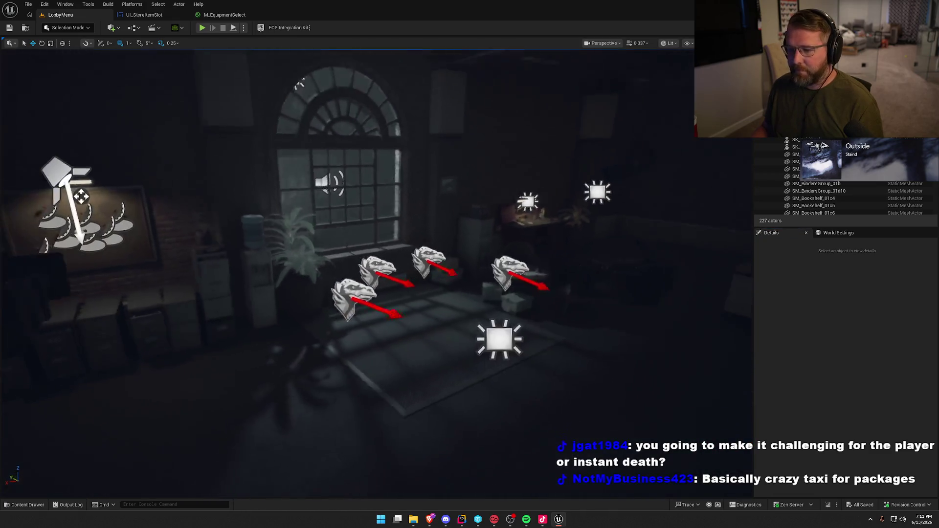
Pull the camera back, switch to game view, and bring up the M_EquipmentSelect material graph
drag(299, 82, 440, 276)
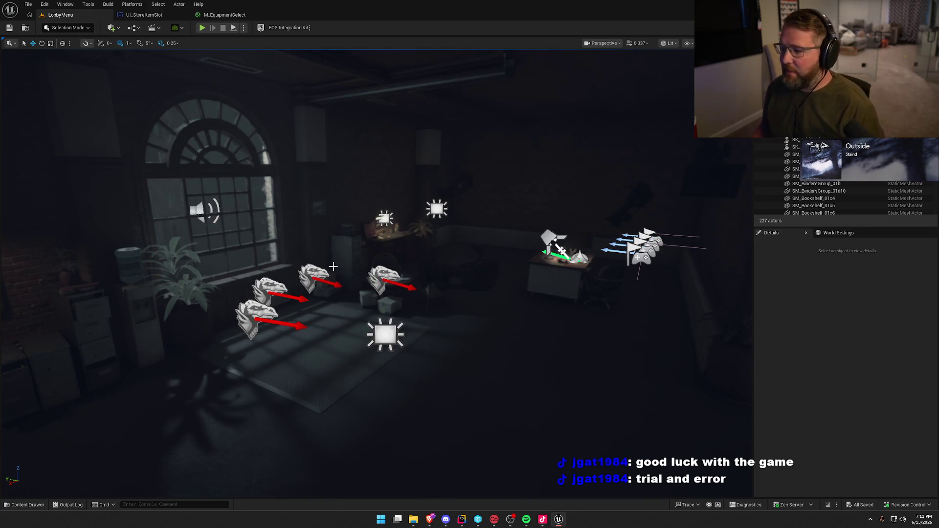
scroll(490, 240, up, 5)
key(g)
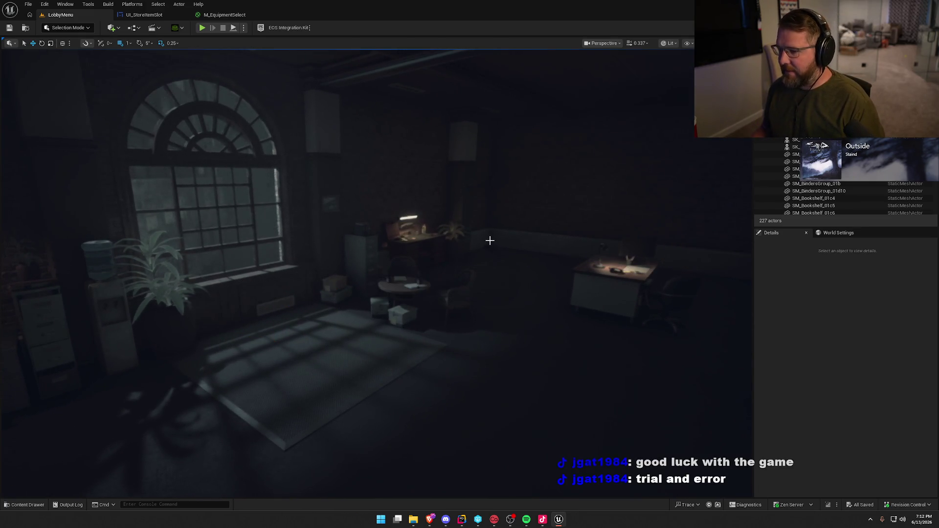
key(ctrl+space)
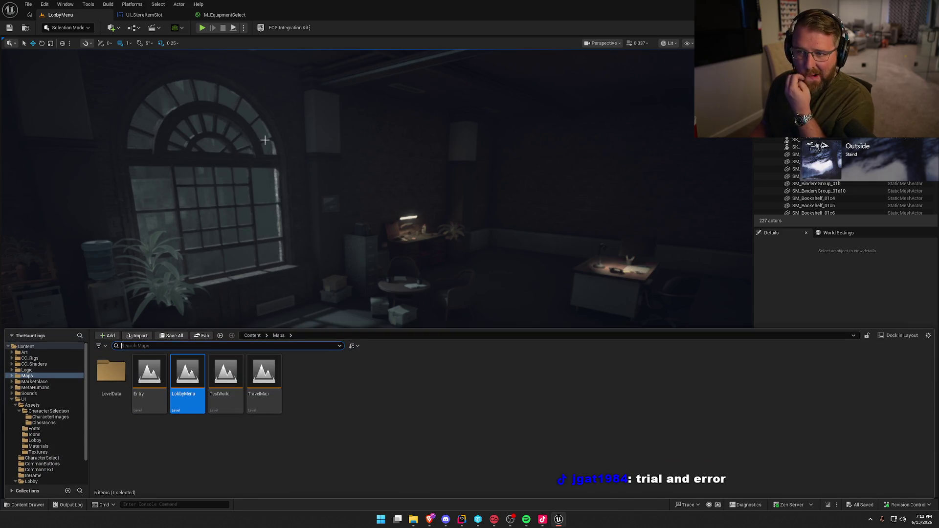
click(225, 14)
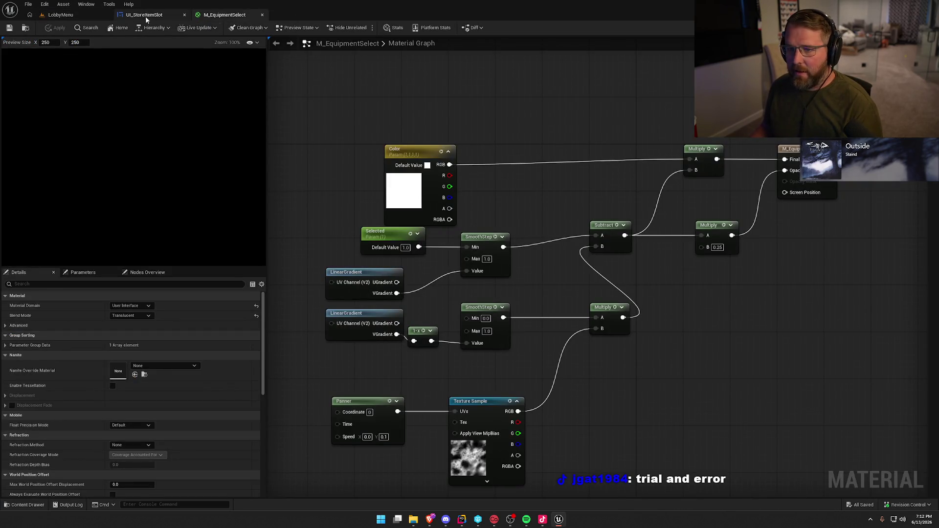
In UI_StoreItemSlot, unhide the OwnedOverlay border and set its padding to 0
click(146, 16)
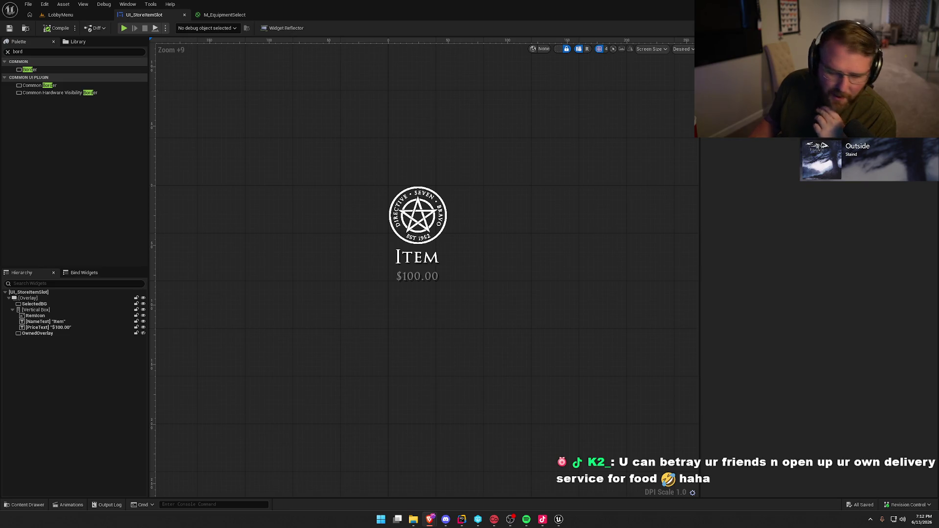
click(143, 334)
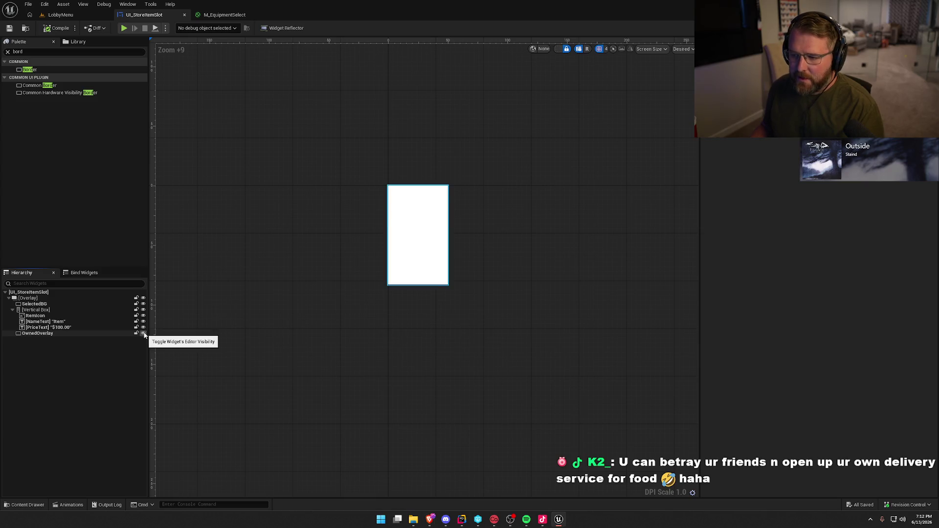
click(46, 333)
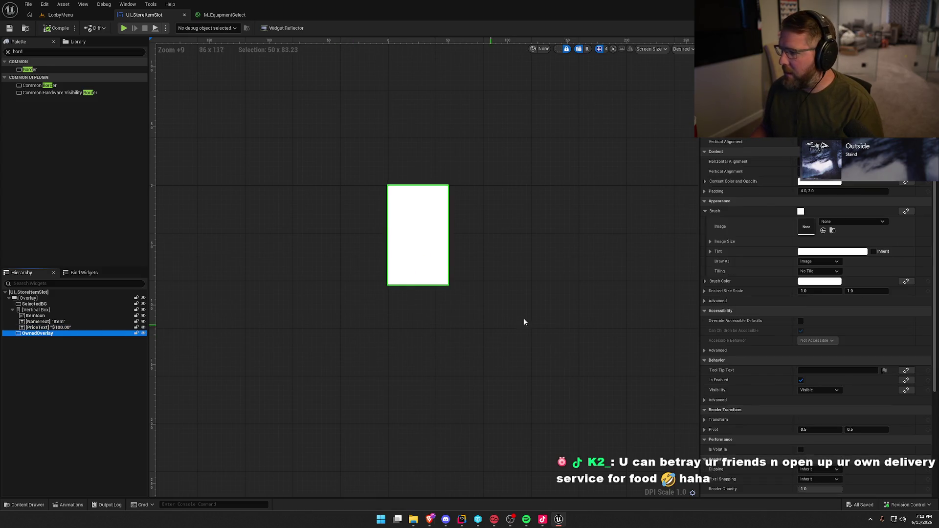
click(818, 191)
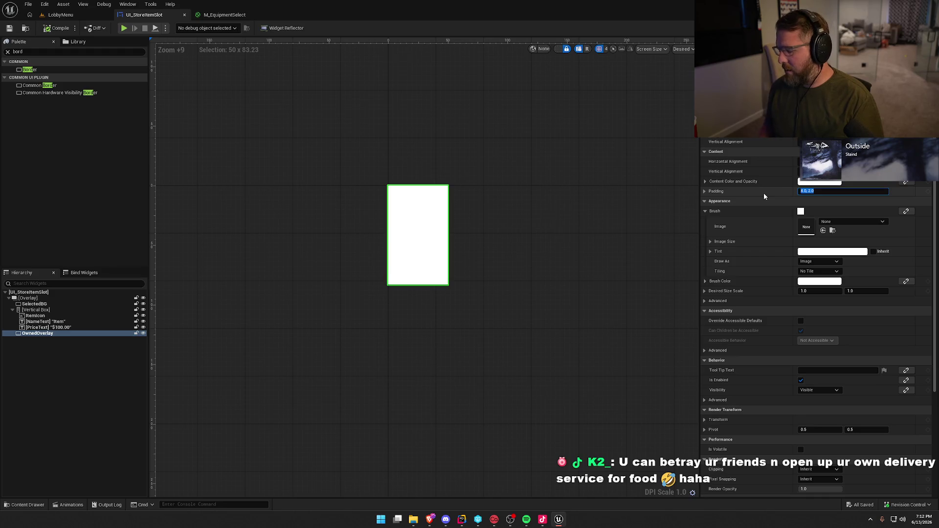
text(0)
key(Return)
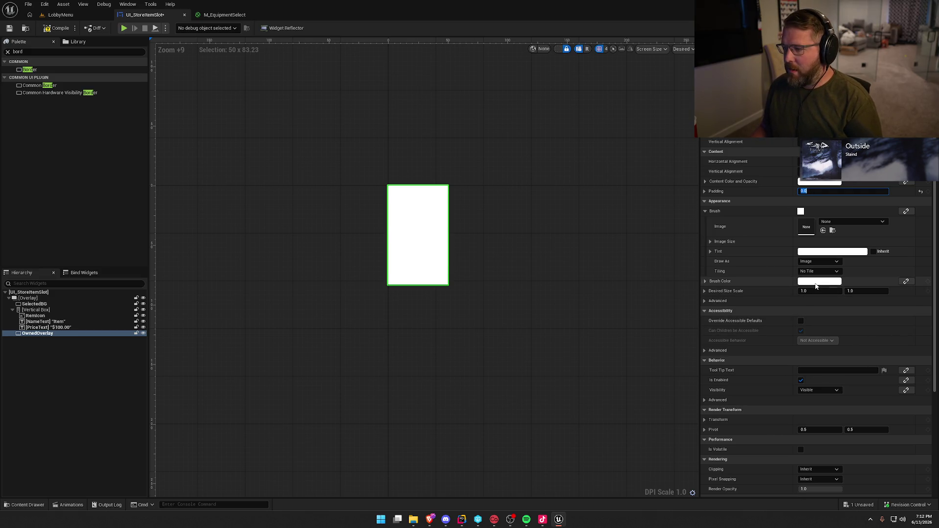
key(ctrl+space)
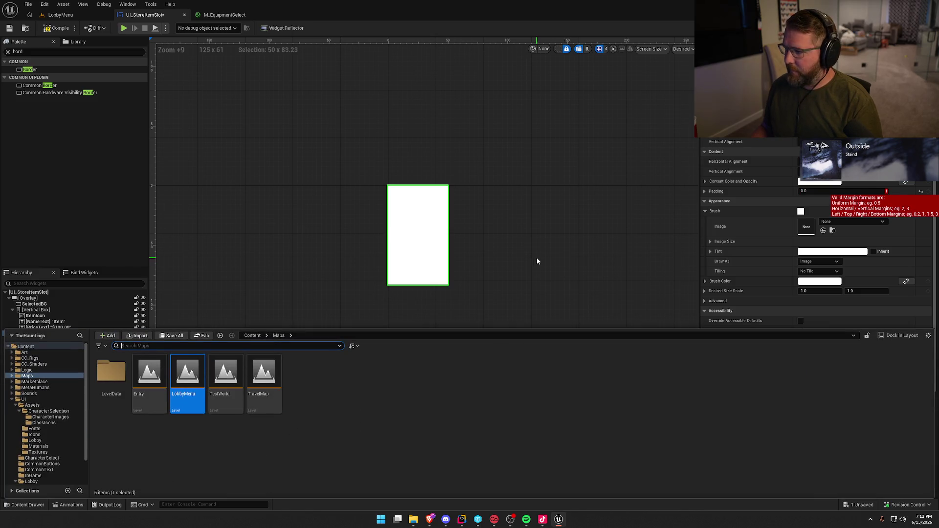
Inspect SelectedBG's brush and locate its material among the assets
click(536, 257)
click(42, 304)
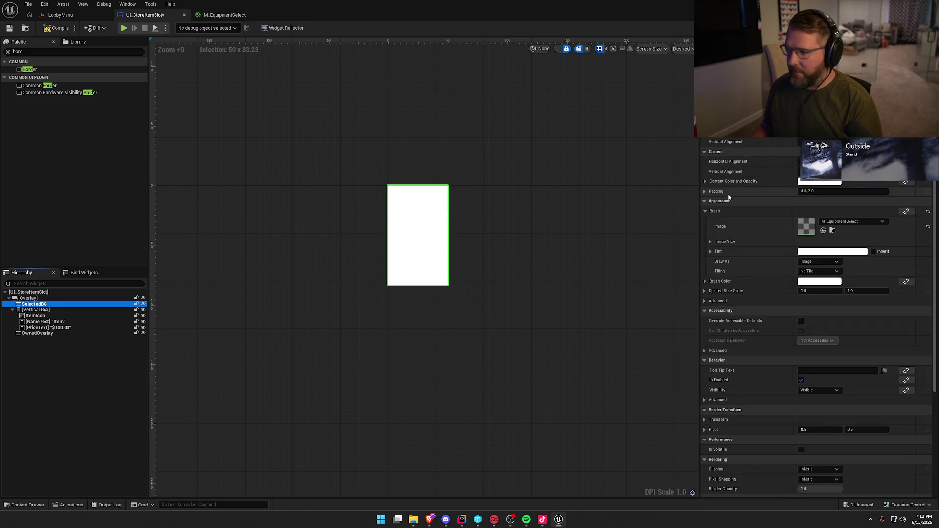
click(833, 230)
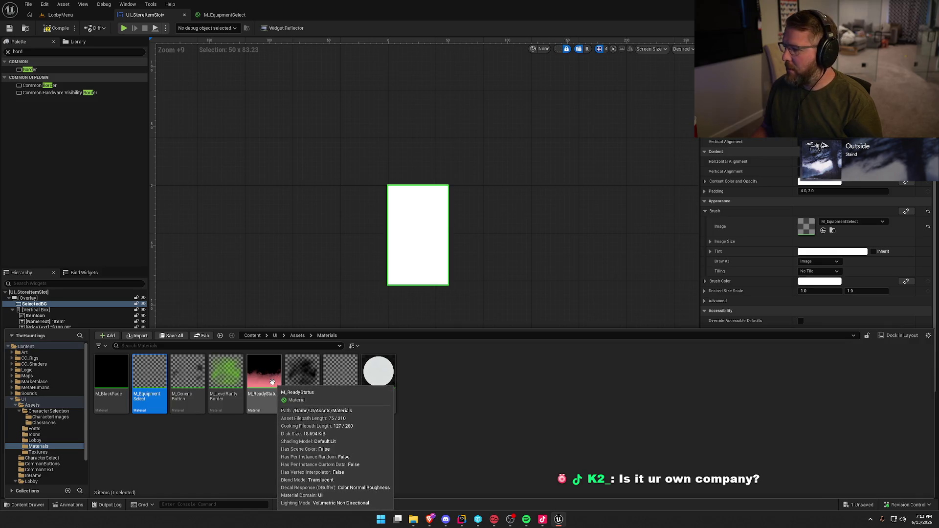
click(245, 252)
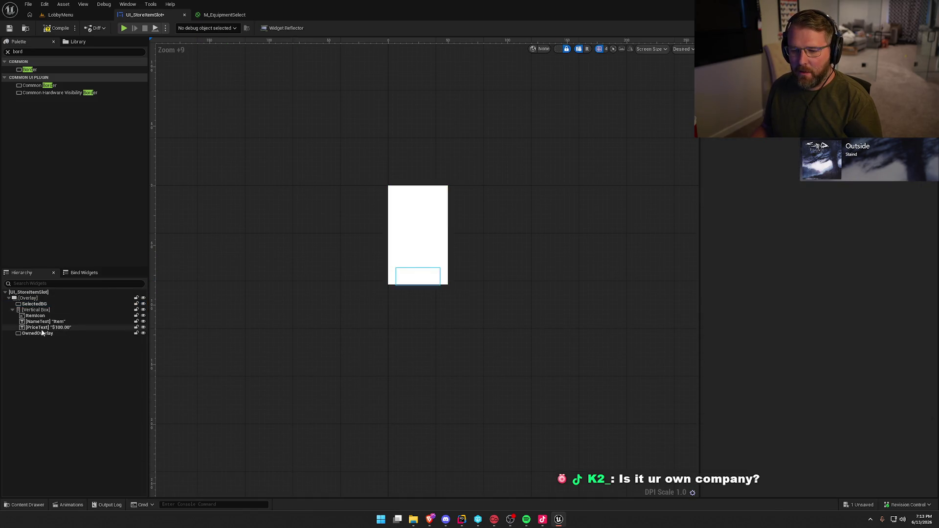
Drag the pink M_ReadyStatus material onto OwnedOverlay's brush image
click(54, 333)
key(ctrl+space)
click(271, 386)
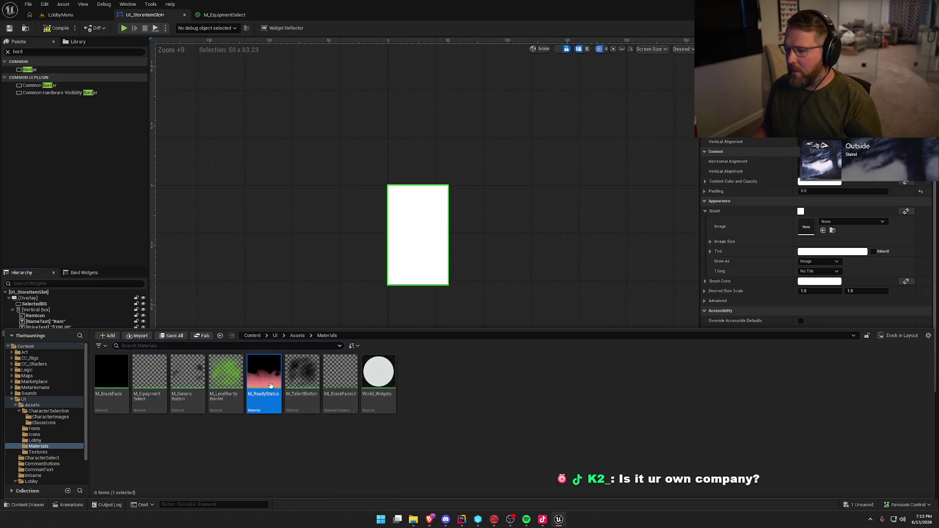
mouse_move(271, 386)
mouse_down()
mouse_move(808, 251)
mouse_move(806, 227)
mouse_up()
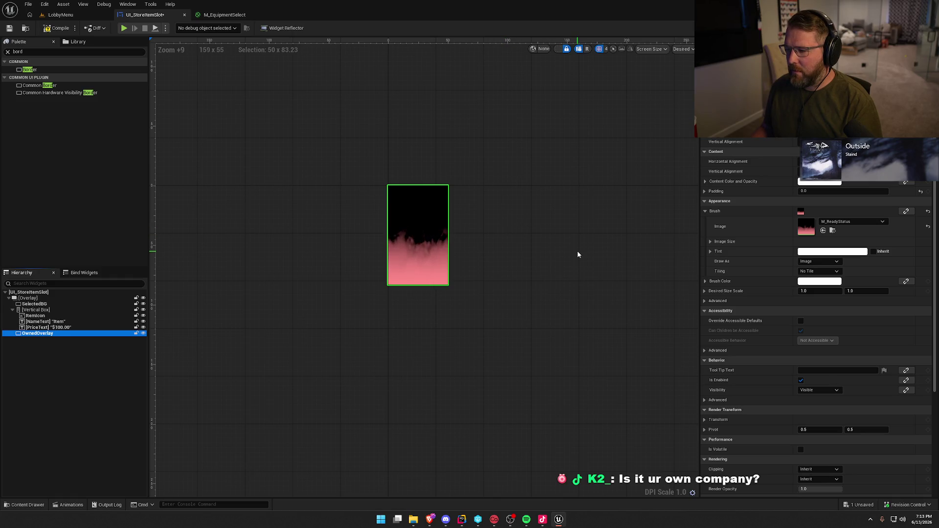
click(705, 282)
click(706, 281)
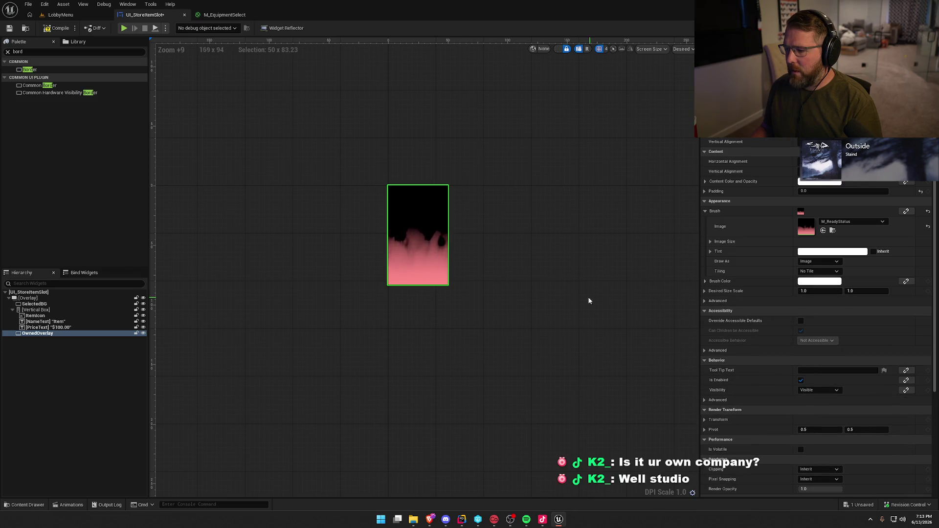
Select the pink flame gradient widget and open M_ReadyStatus from its brush thumbnail
click(519, 236)
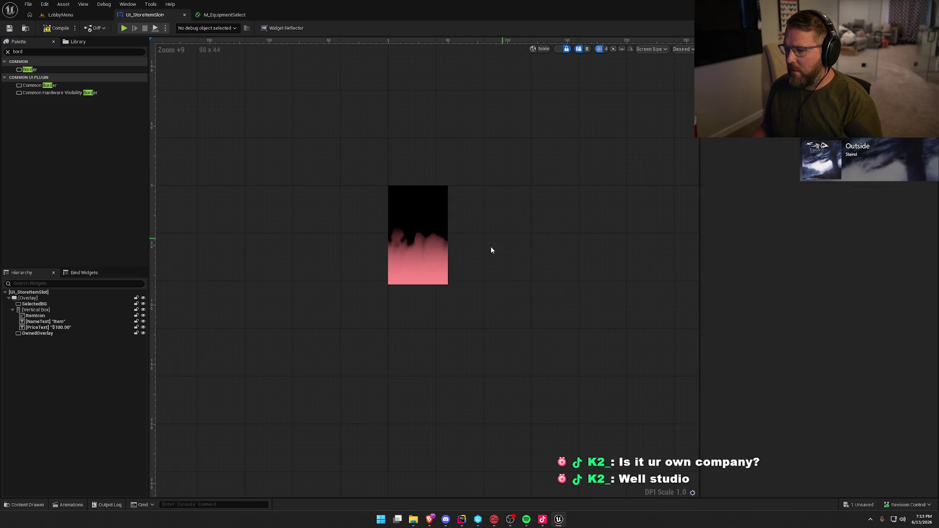
scroll(491, 251, up, 4)
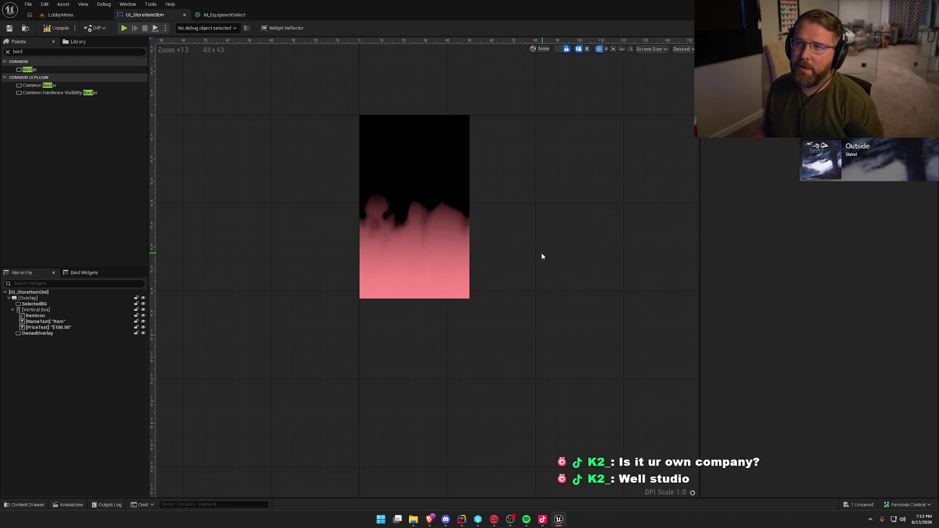
click(399, 221)
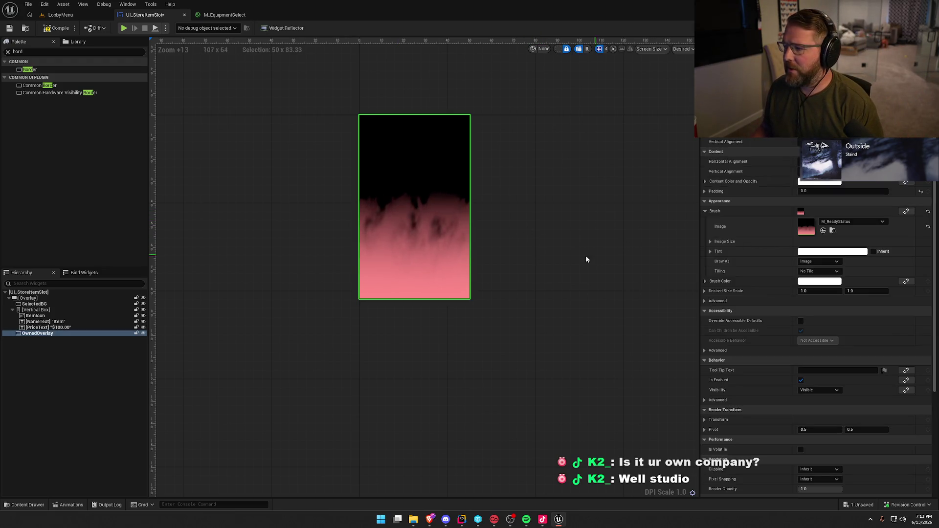
double_click(805, 227)
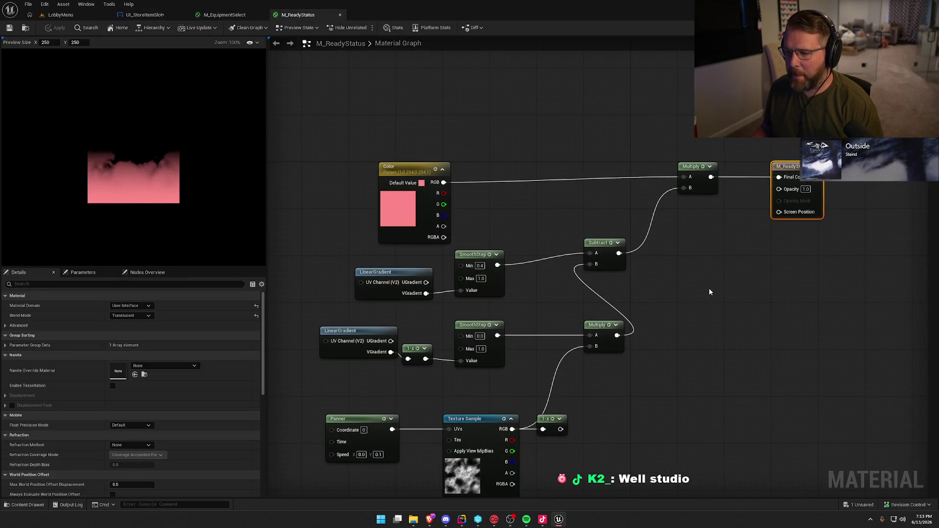
Open the UI_PlayerLabel widget from the UI/Lobby folder in the Content Drawer
drag(693, 296, 675, 219)
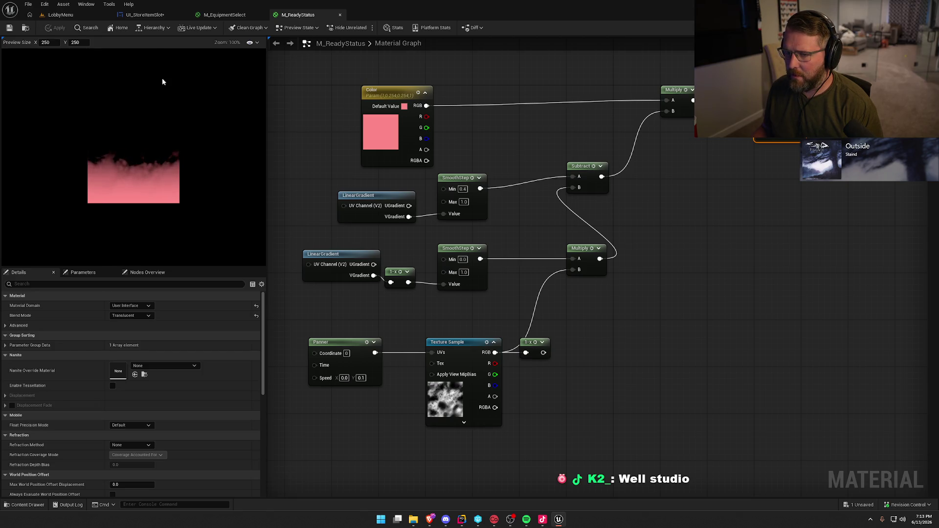
key(ctrl+space)
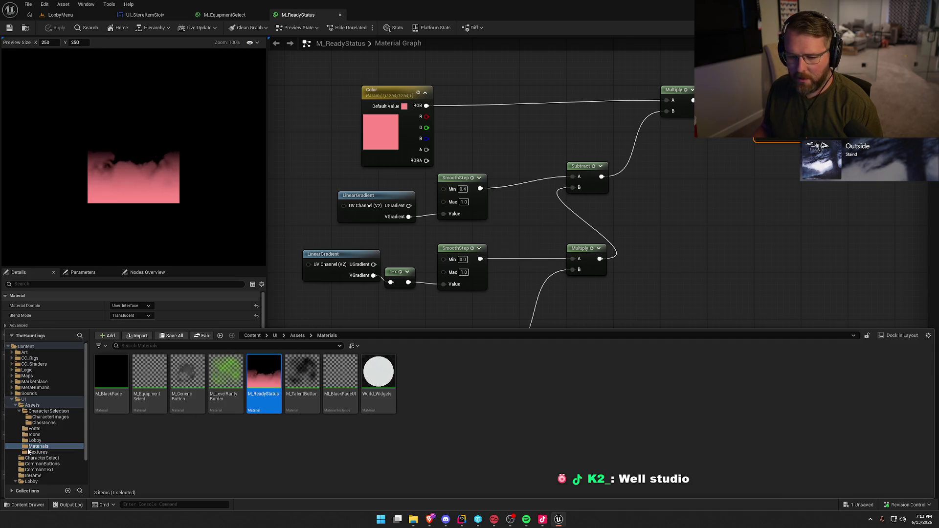
click(44, 477)
double_click(301, 368)
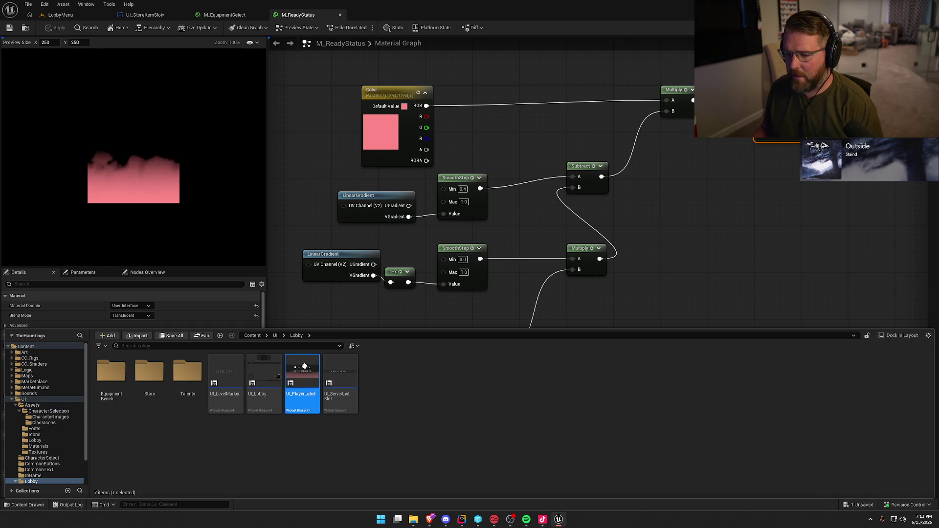
Hide the dashed outlines, center the player label preview, and select the ReadyGradient border
scroll(480, 335, up, 9)
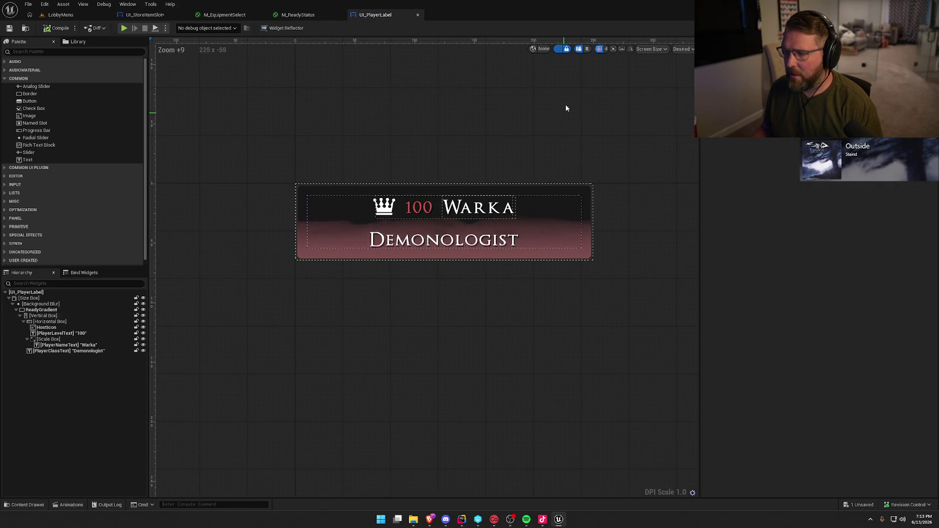
click(556, 48)
drag(609, 173, 598, 177)
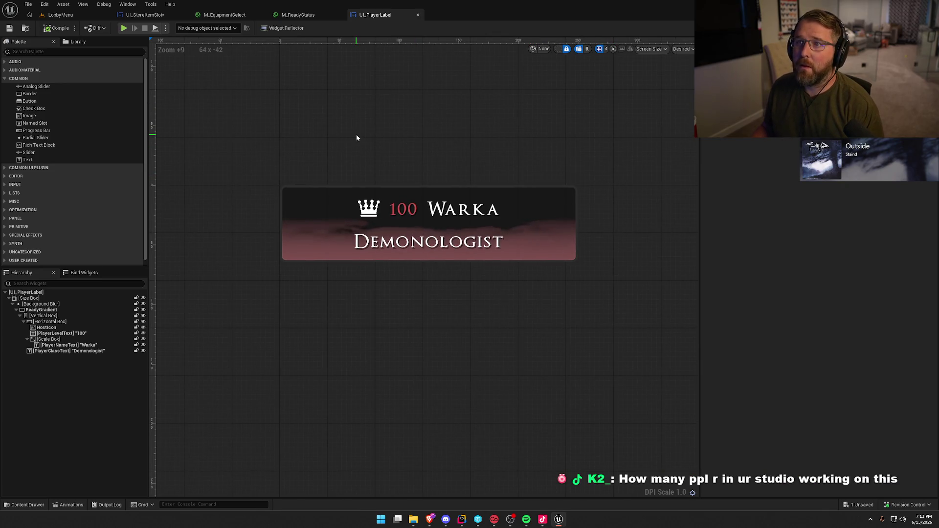
mouse_move(361, 138)
mouse_down()
mouse_move(346, 157)
mouse_move(355, 159)
mouse_up()
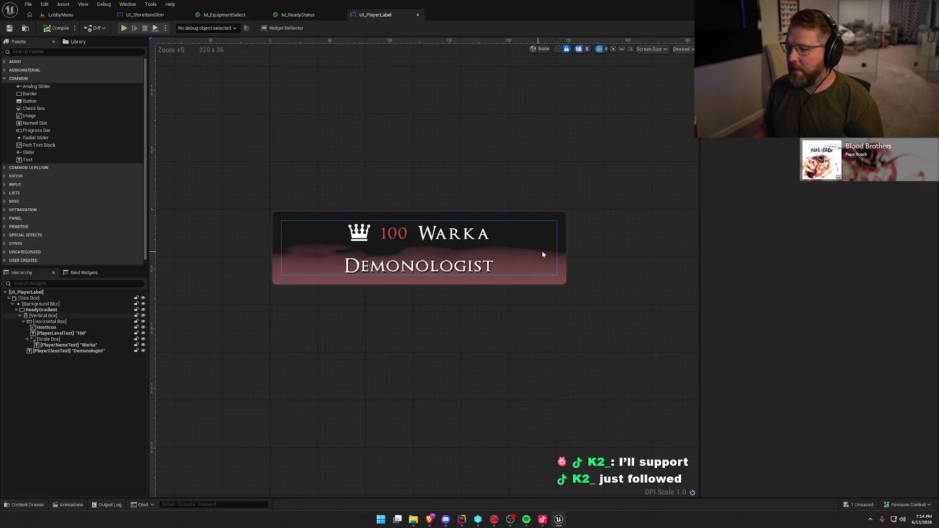
click(567, 271)
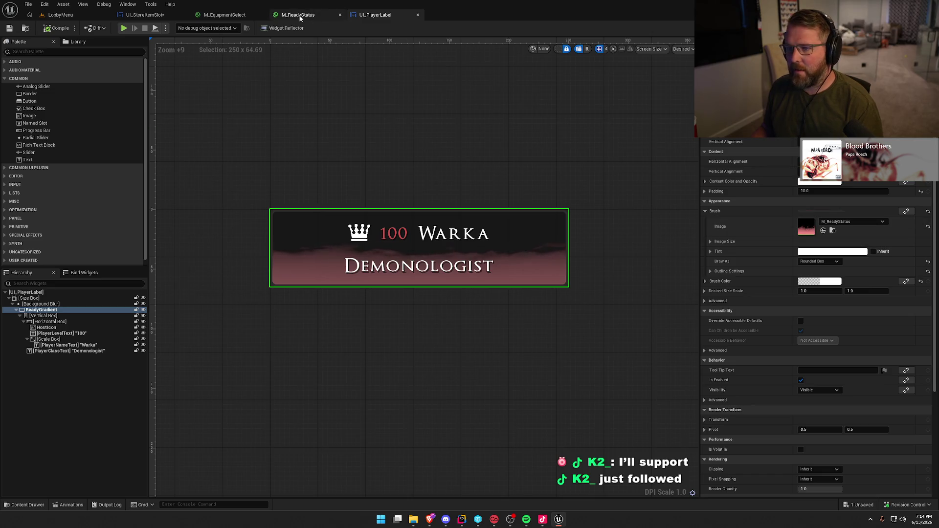
Edit the M_ReadyStatus graph to soften the gradient's top edge and apply it
click(225, 15)
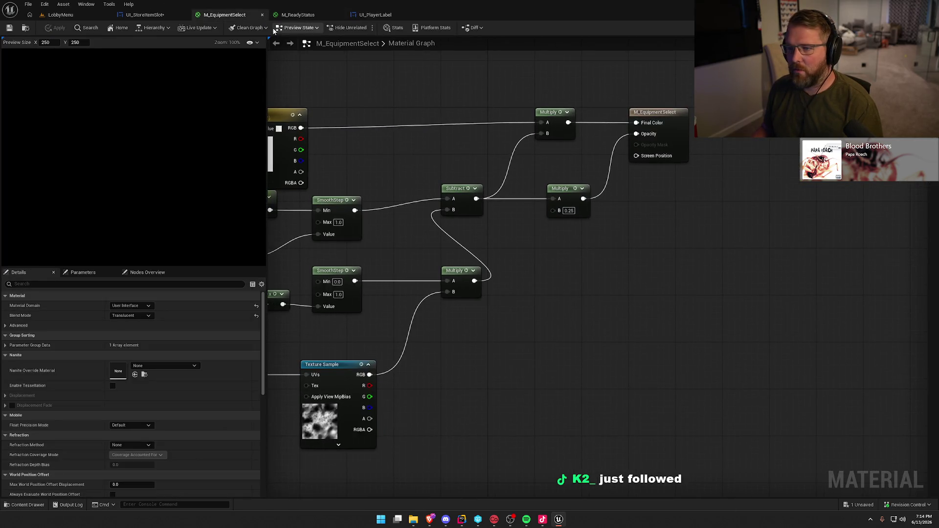
click(298, 14)
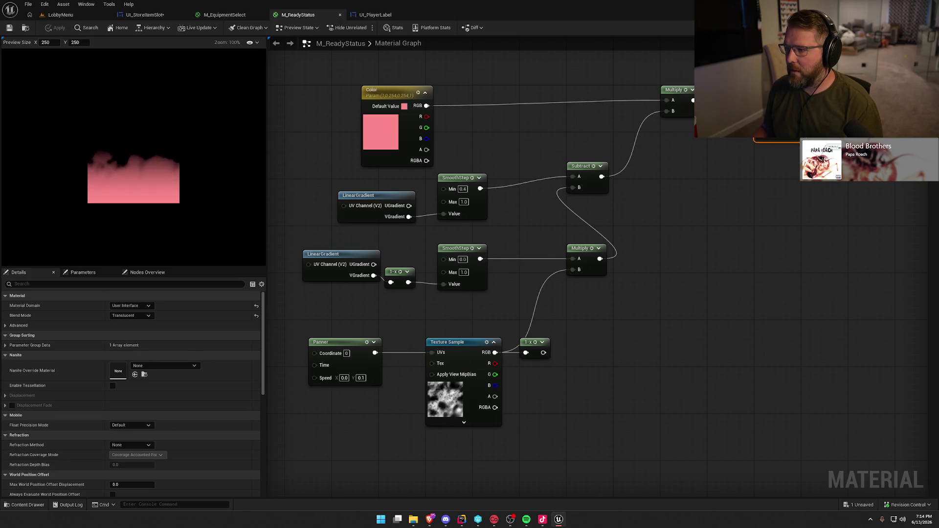
click(692, 100)
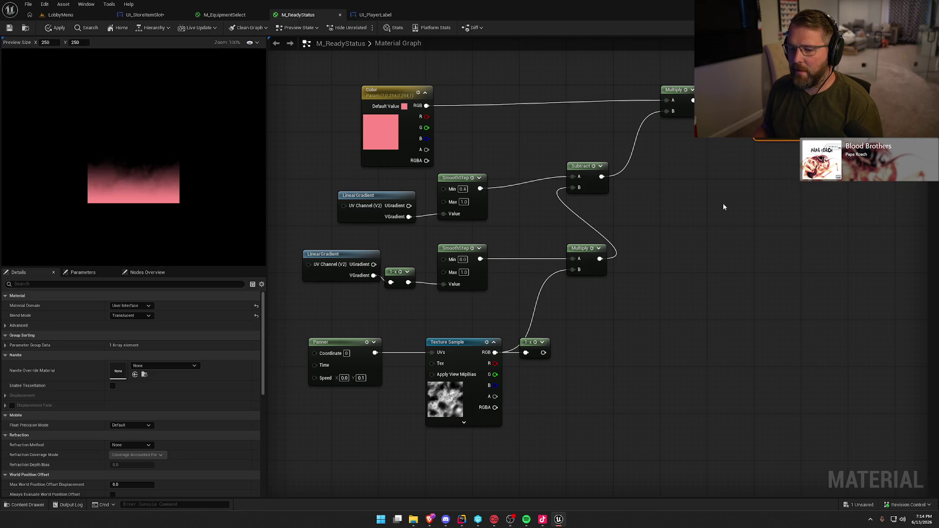
click(55, 28)
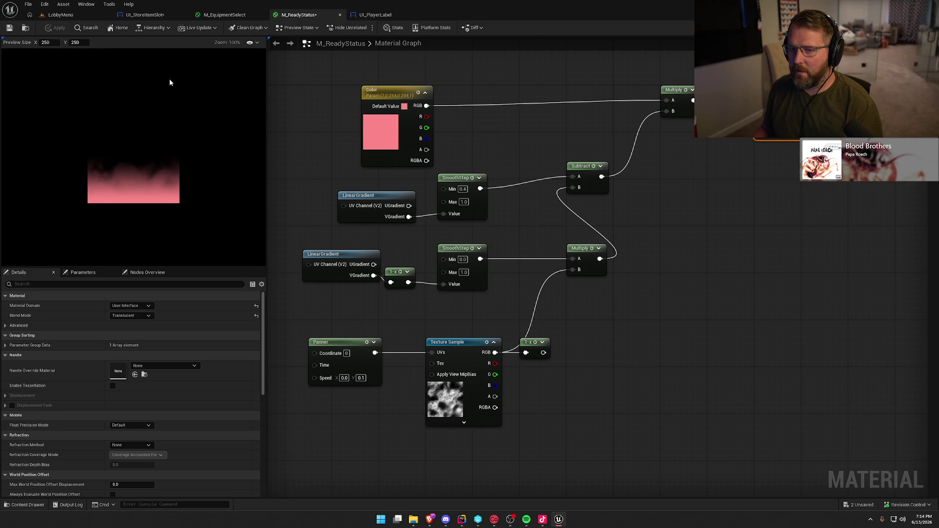
Check the updated gradient in UI_StoreItemSlot, then return to UI_PlayerLabel
click(372, 15)
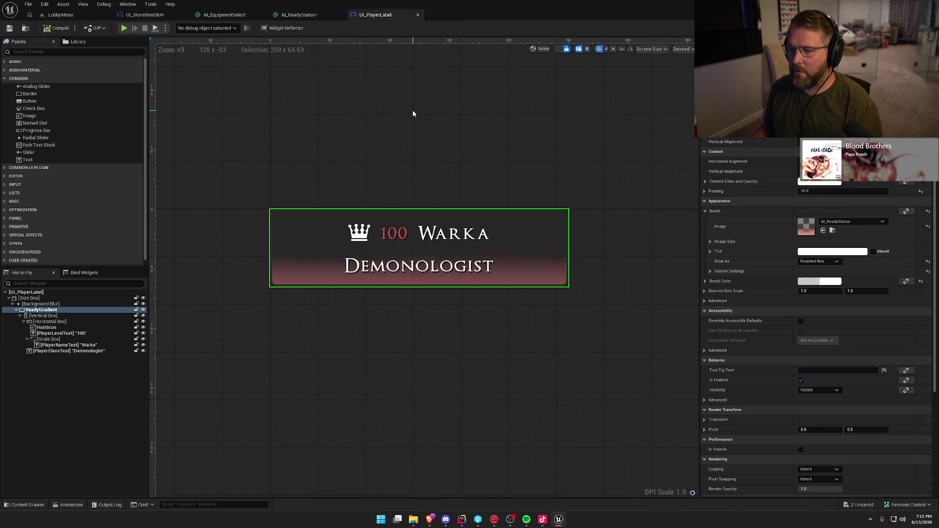
click(298, 15)
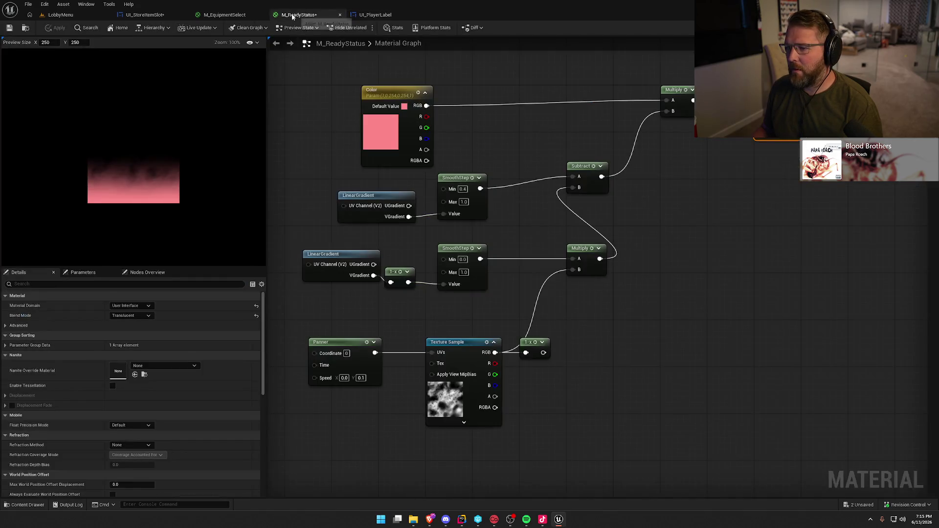
click(144, 15)
scroll(240, 196, down, 3)
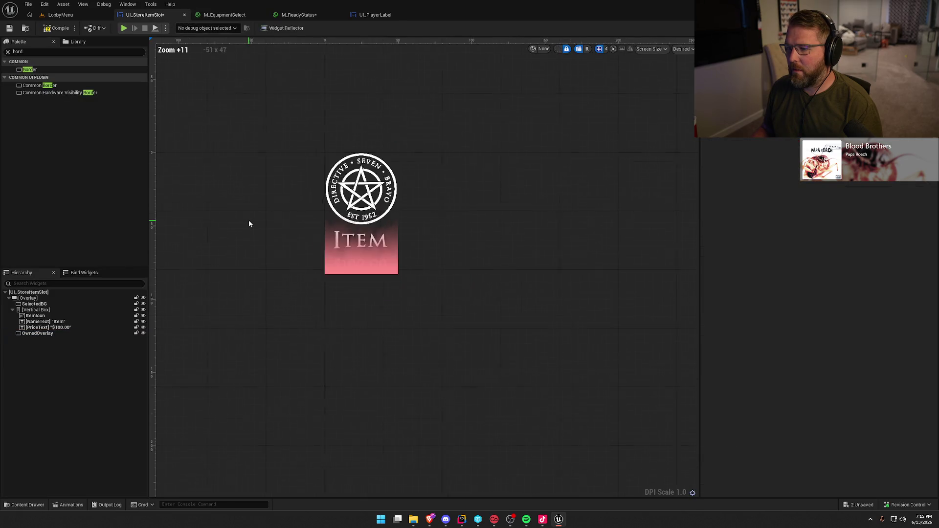
drag(324, 250, 345, 239)
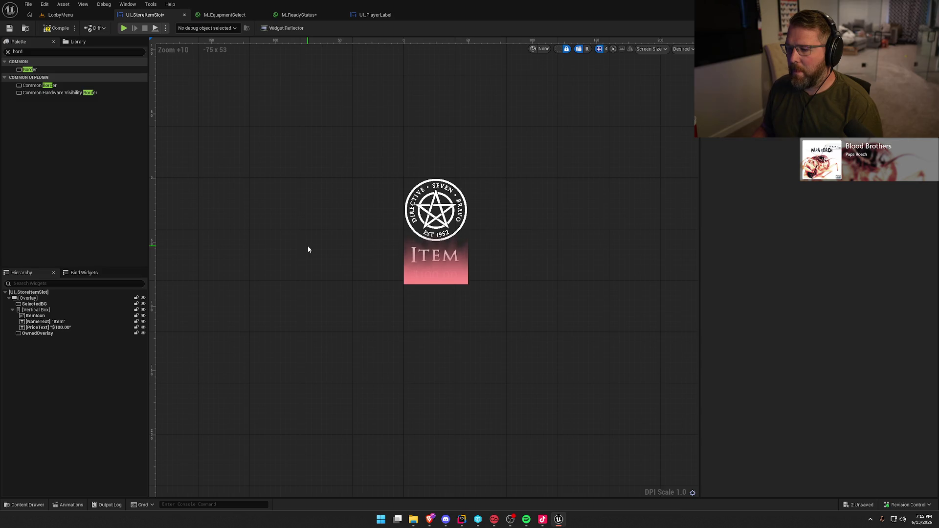
click(377, 15)
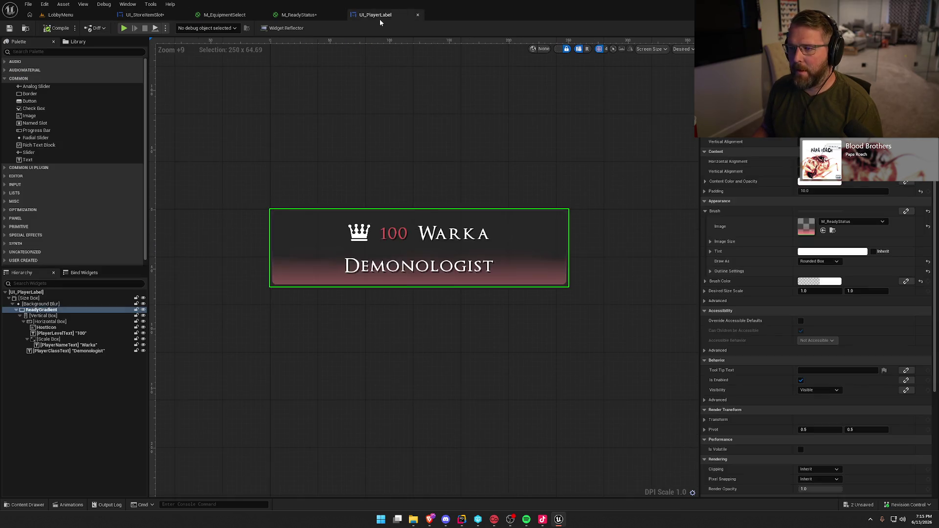
Set ReadyGradient's brush colour alpha to 0.9
click(812, 282)
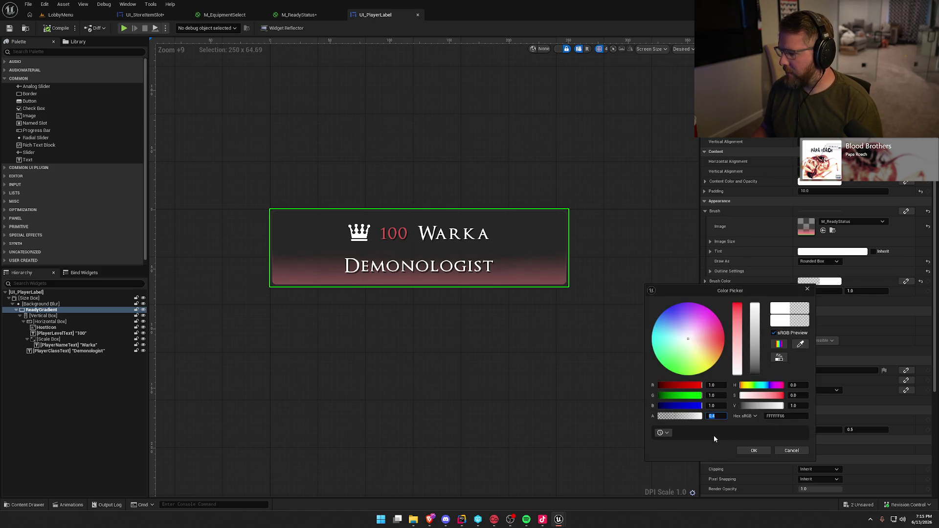
key(BackSpace)
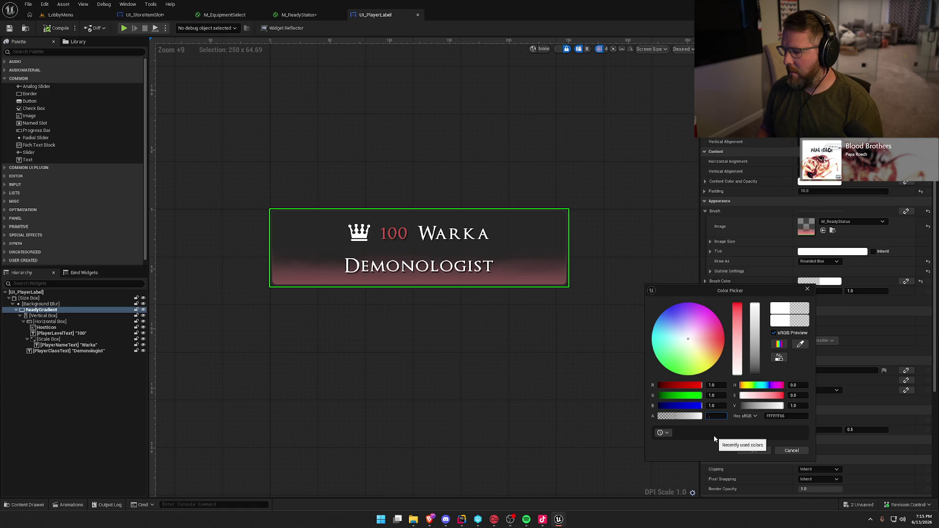
text(9)
key(Return)
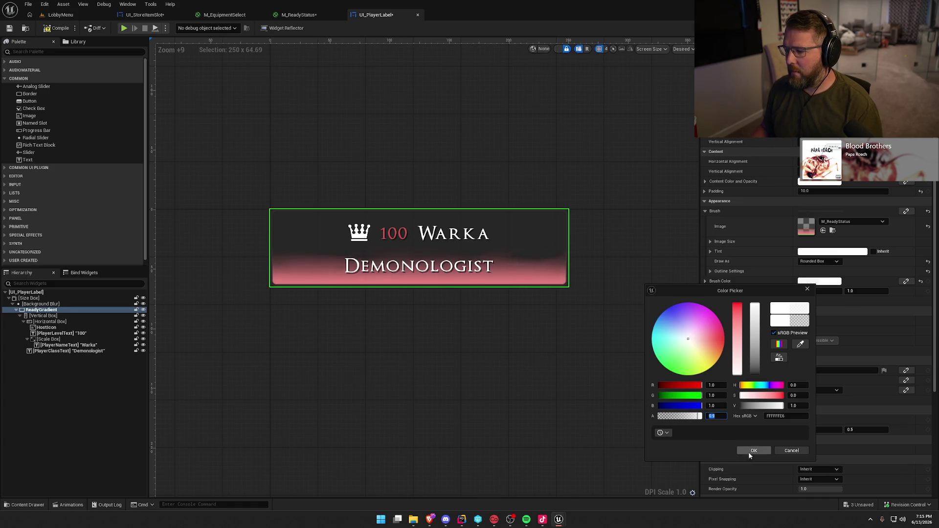
click(752, 450)
Save UI_PlayerLabel, checking out the asset, then save UI_StoreItemSlot
click(543, 372)
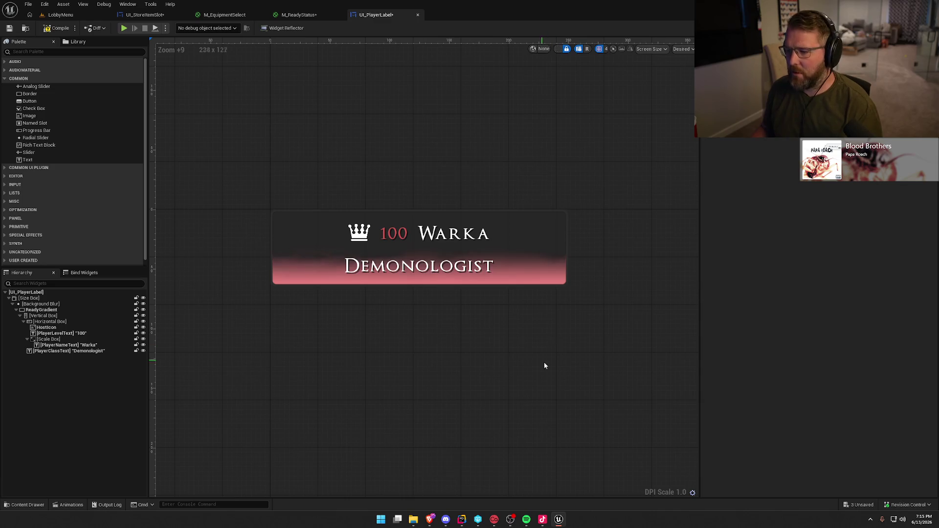
key(ctrl+s)
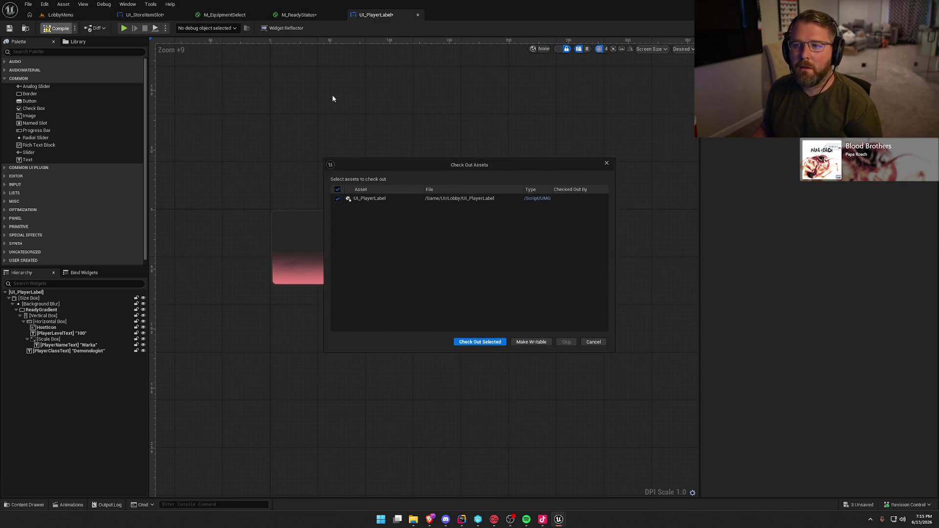
click(493, 343)
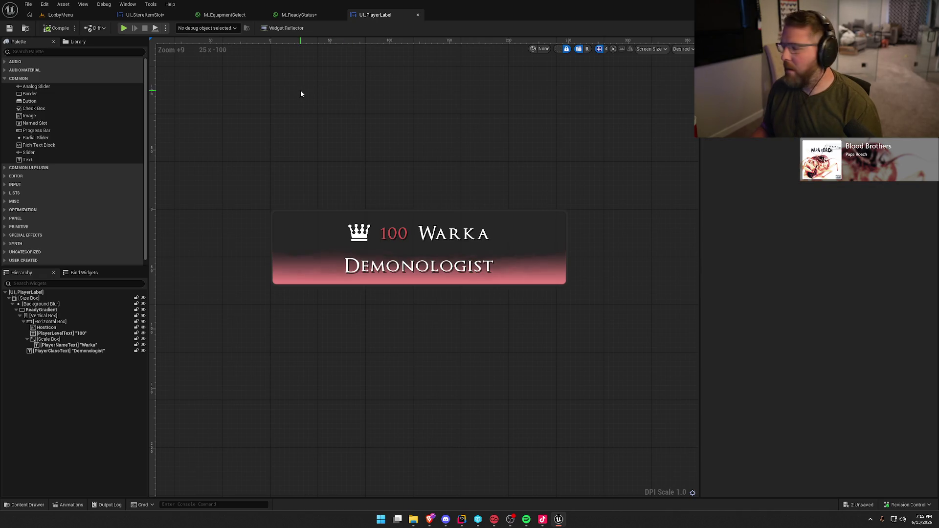
click(145, 15)
key(ctrl+s)
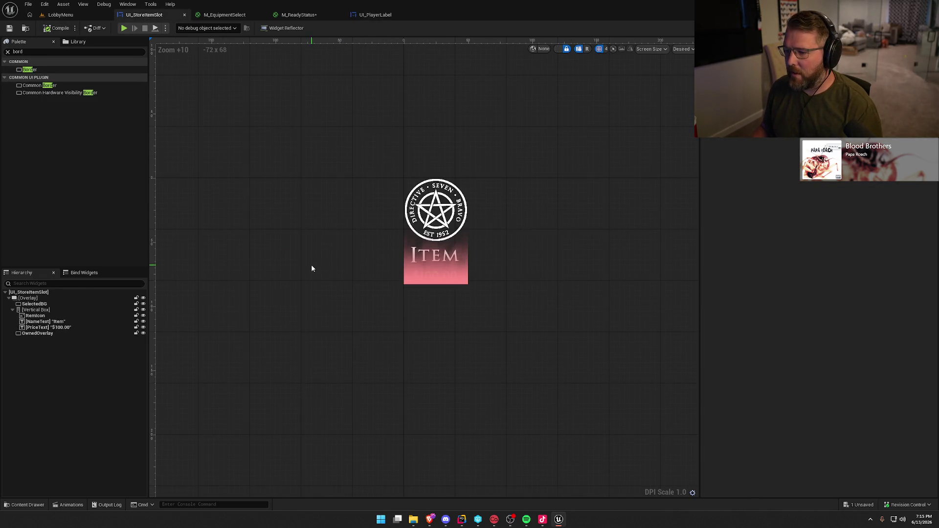
Move OwnedOverlay above the Vertical Box in the Hierarchy
scroll(381, 334, up, 1)
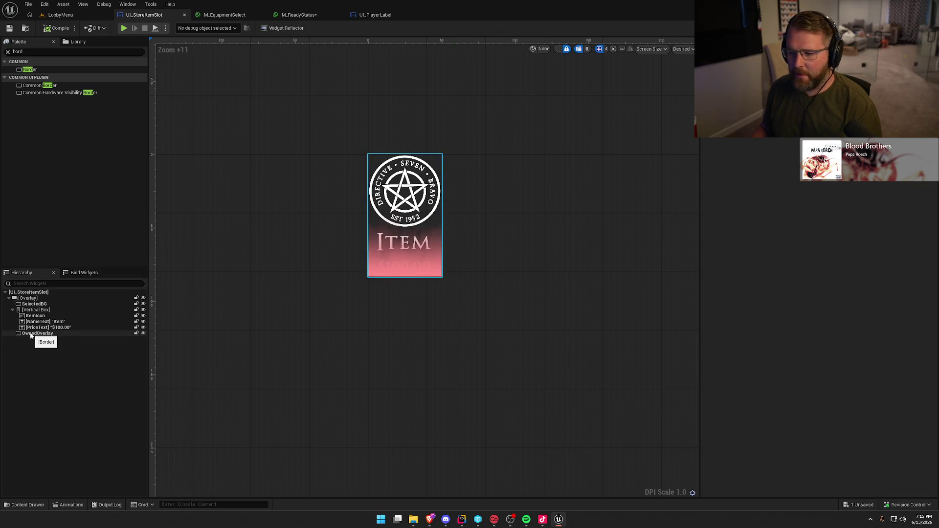
drag(318, 322, 368, 331)
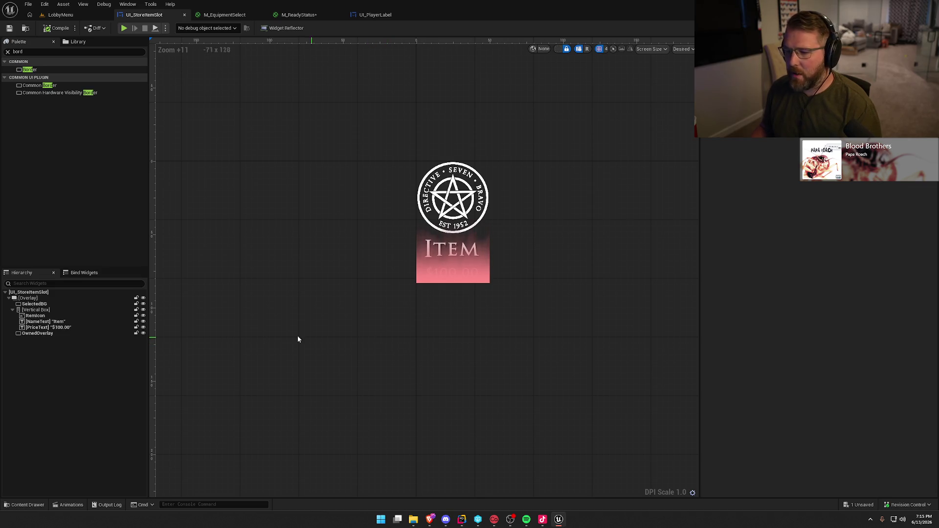
drag(38, 336, 44, 308)
click(377, 346)
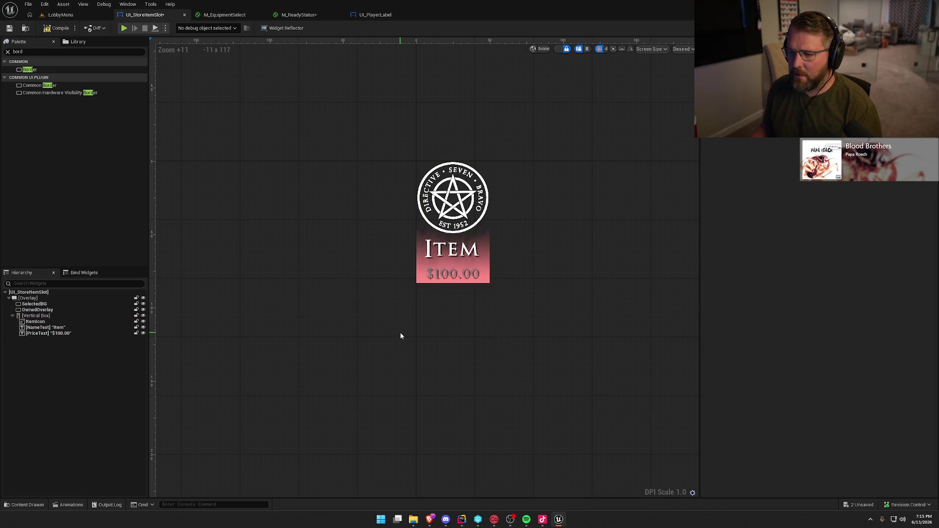
Set the $100.00 PriceText style to Default_8_White, after trying Default_12_Red, and compile
click(446, 275)
click(827, 281)
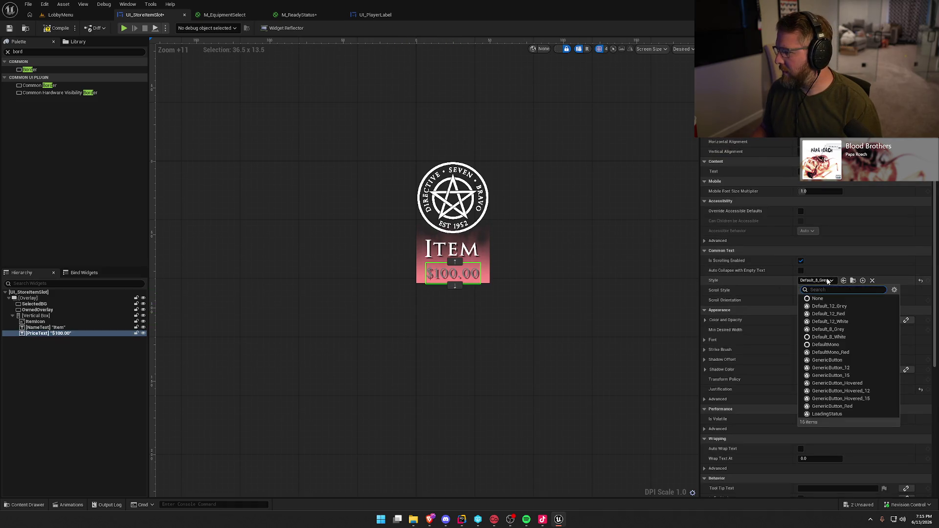
click(850, 314)
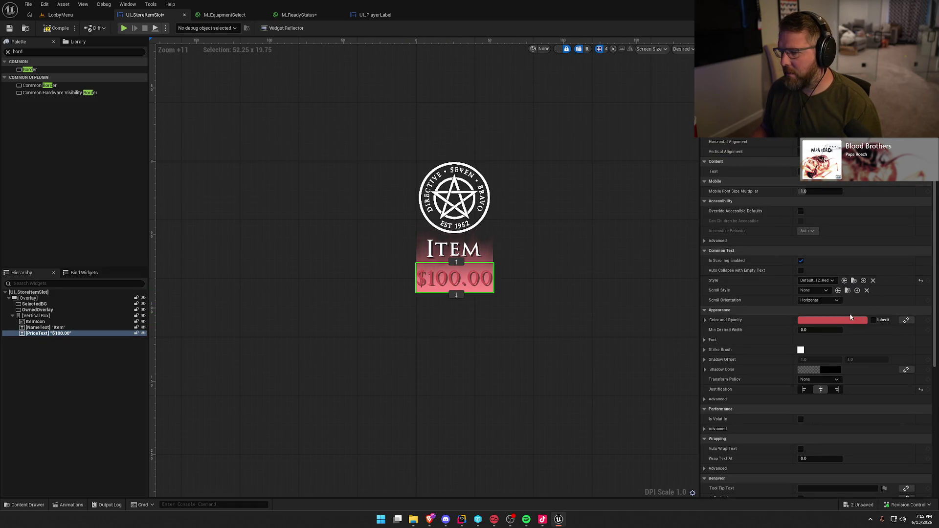
click(638, 307)
click(450, 277)
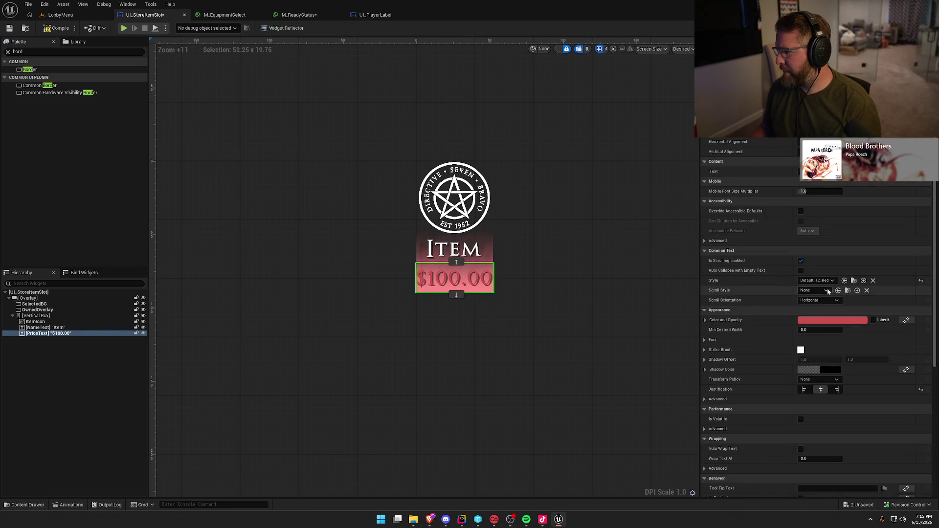
click(817, 280)
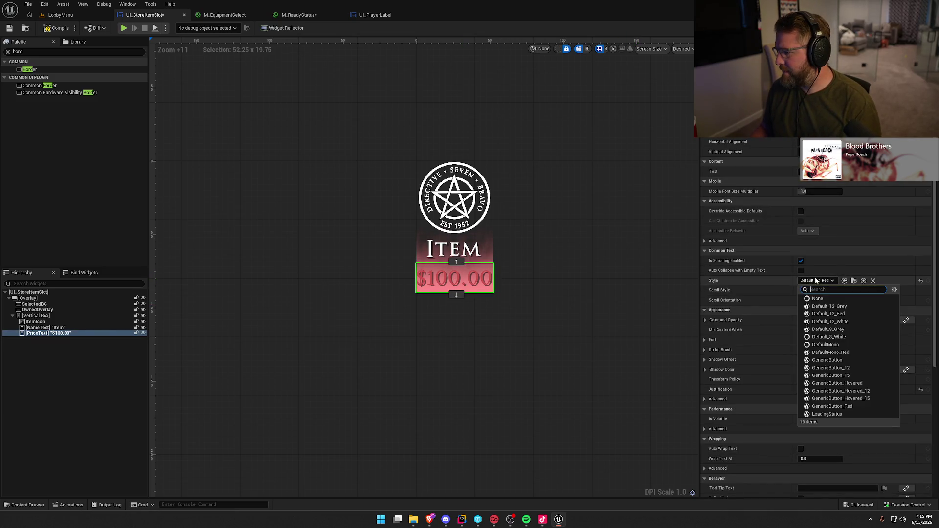
click(851, 337)
click(561, 276)
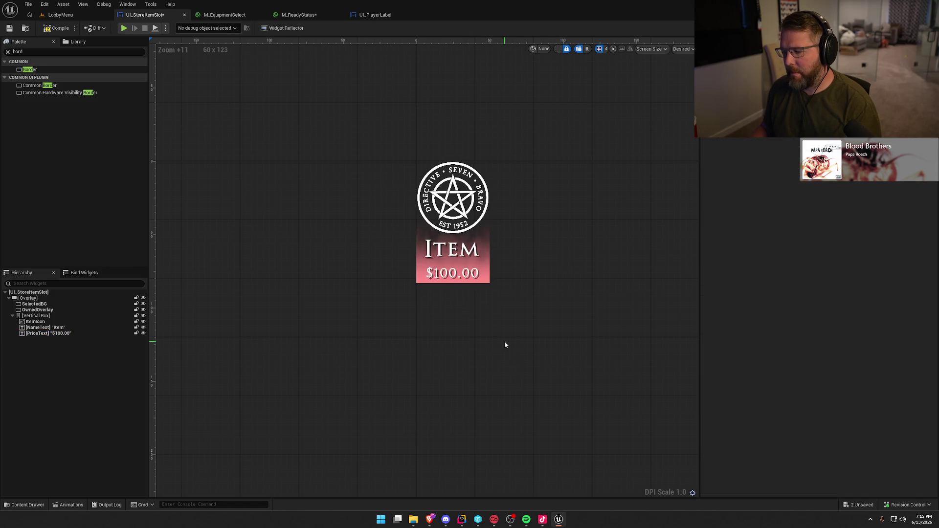
scroll(506, 346, down, 2)
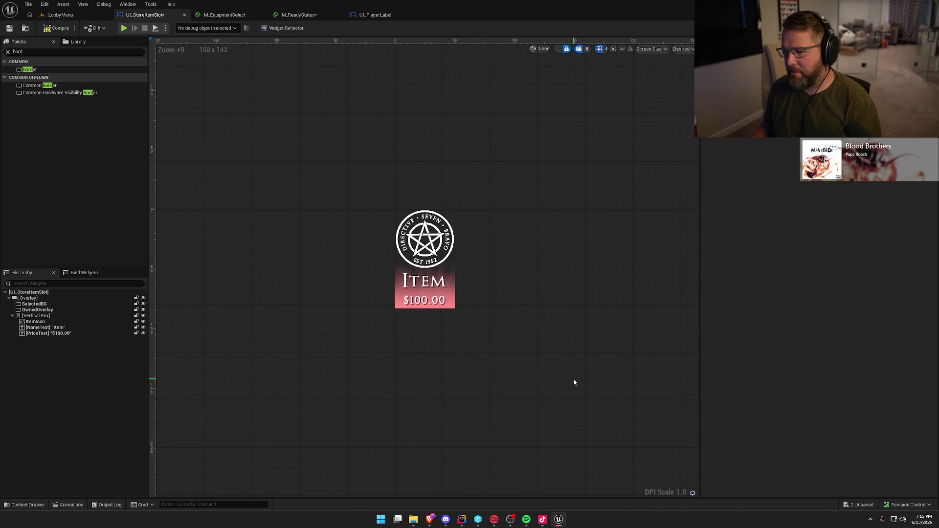
key(ctrl+s)
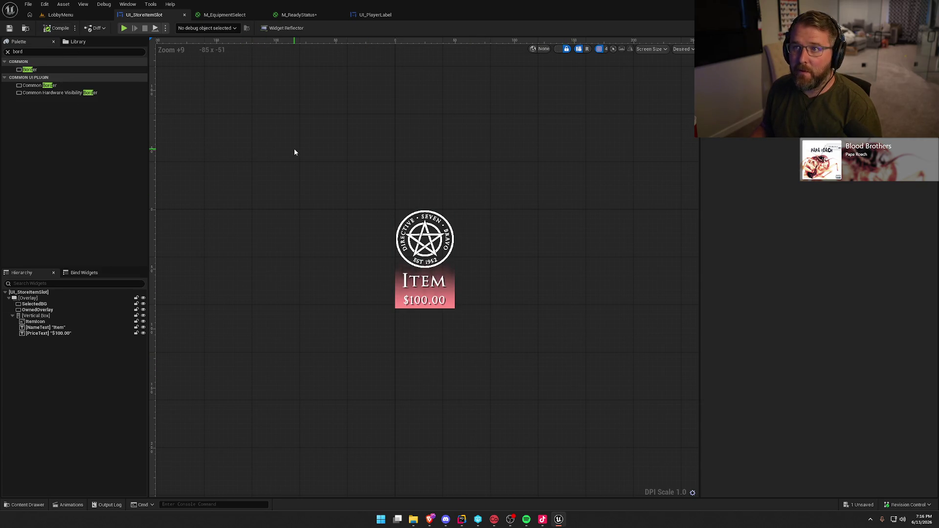
Inspect SelectedBG, then save all assets, checking out M_ReadyStatus so it saves
click(69, 304)
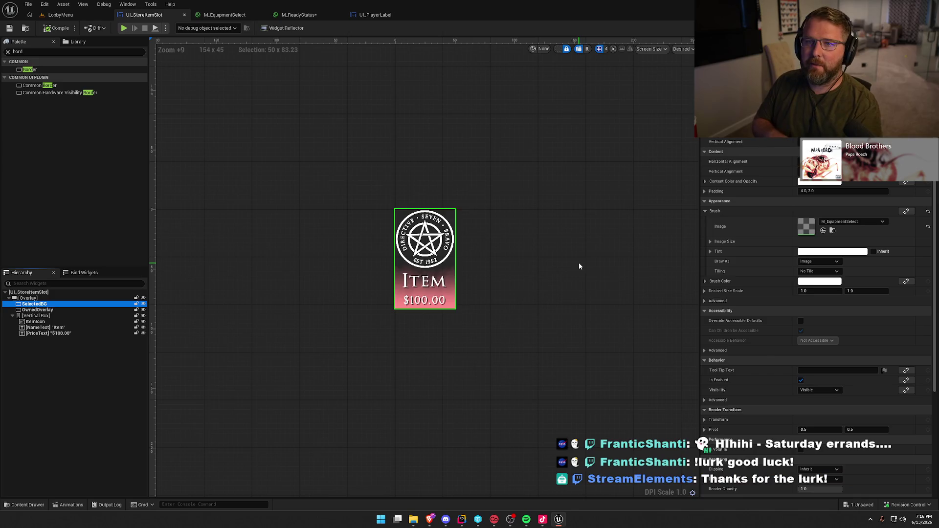
click(548, 230)
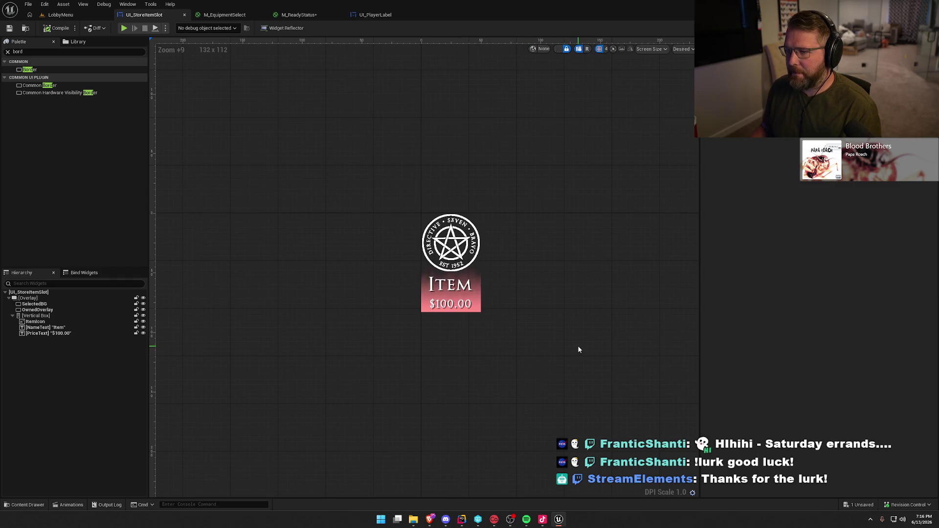
key(ctrl+s)
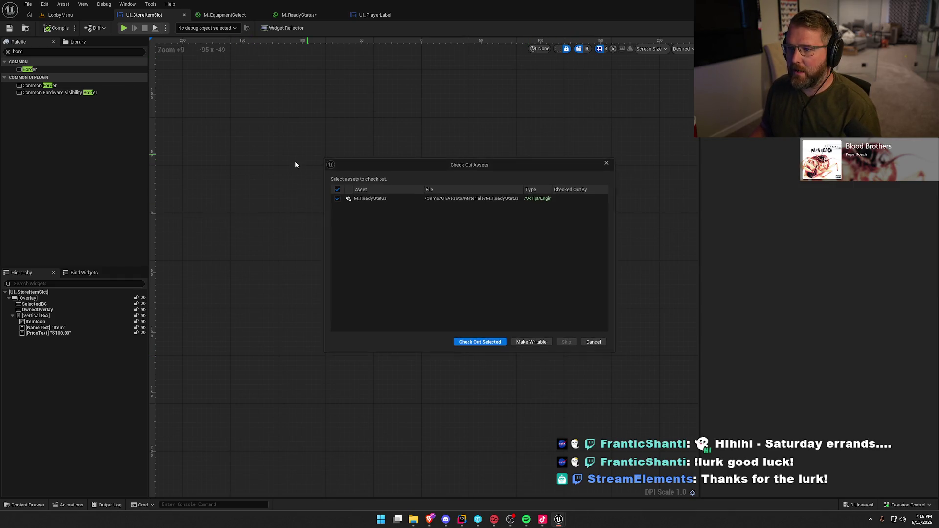
click(487, 344)
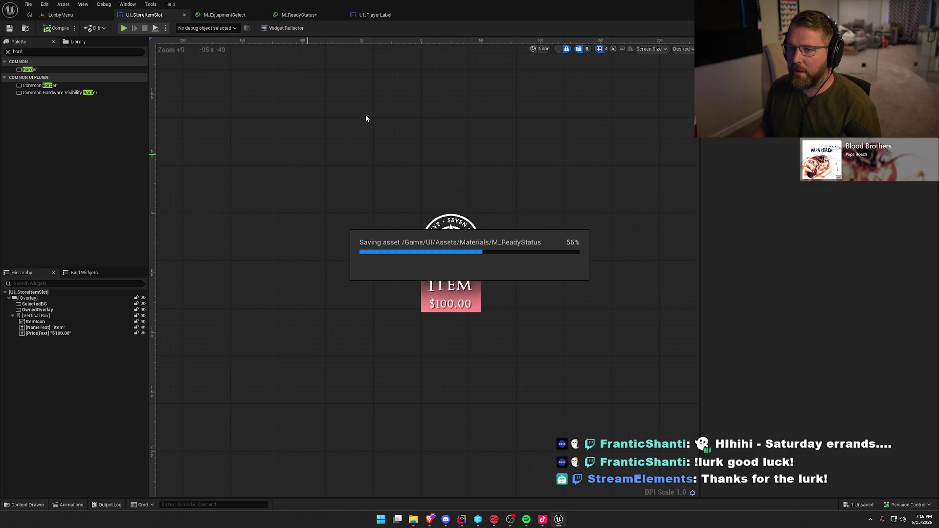
click(375, 15)
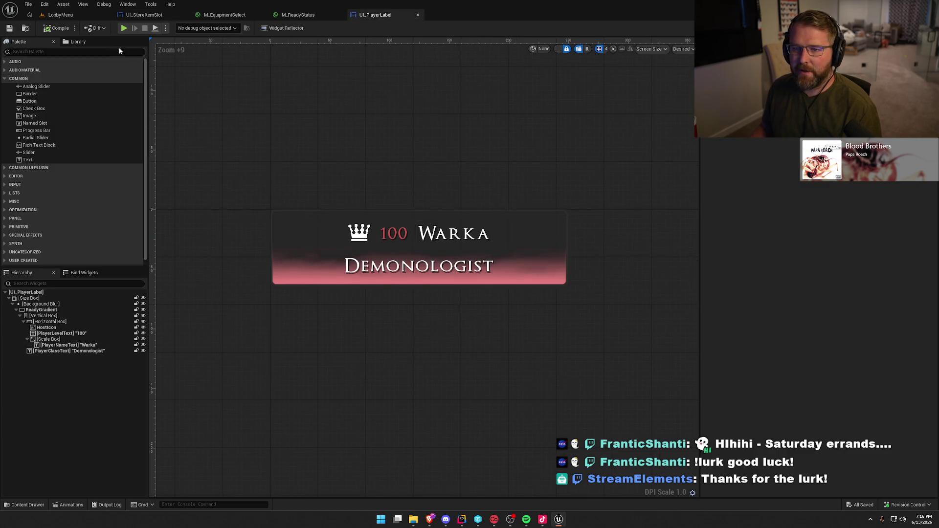
click(59, 15)
click(206, 29)
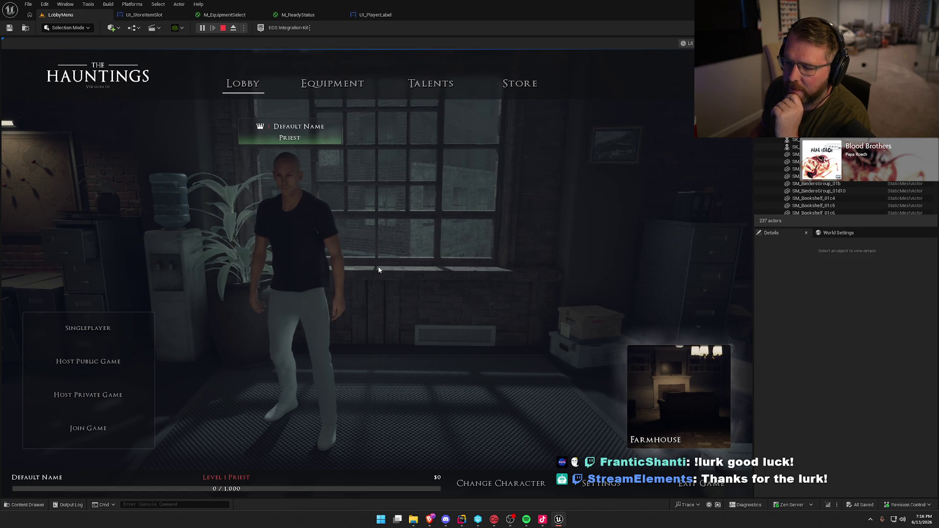
key(Escape)
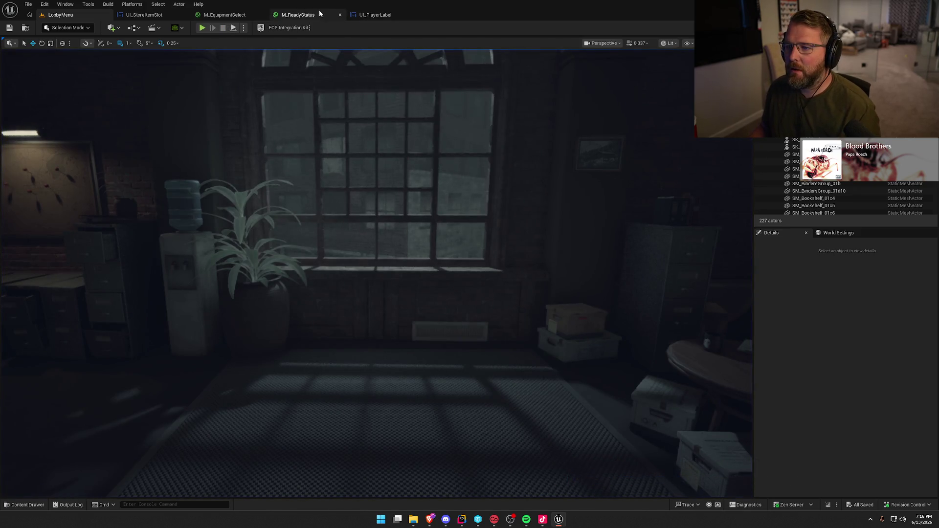
click(374, 15)
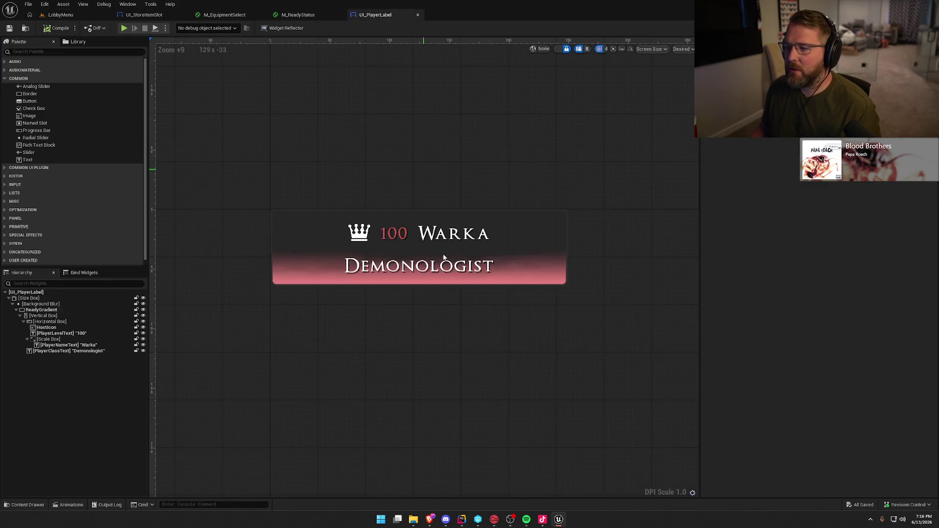
Search the palette for 'bord' and reselect ReadyGradient in the Hierarchy
click(44, 306)
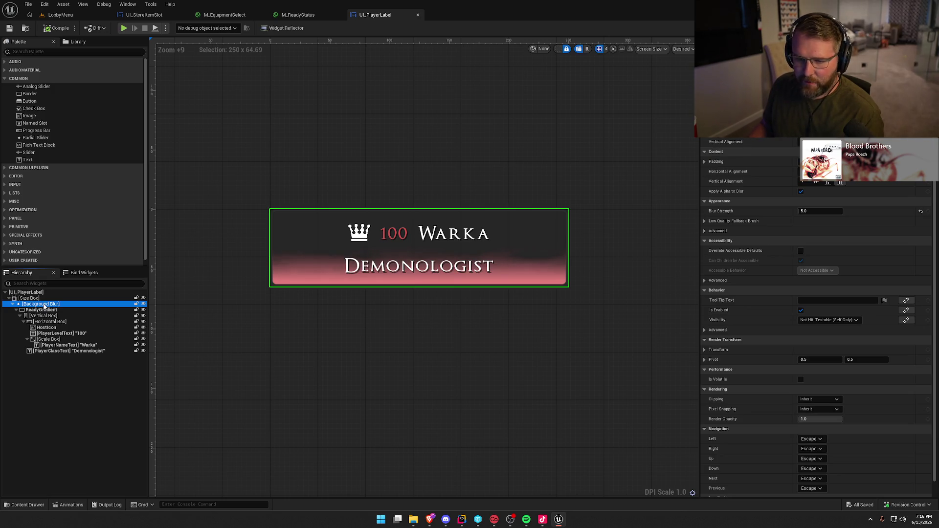
click(29, 52)
text(bord)
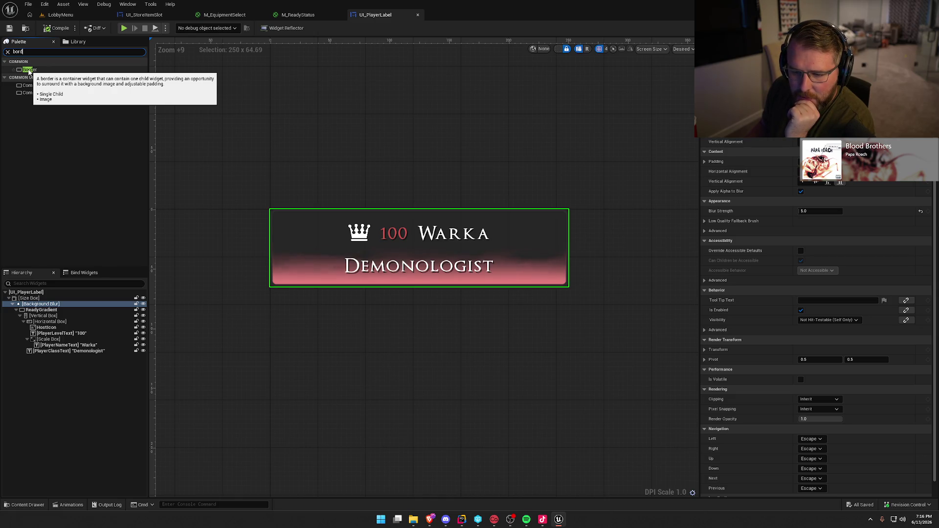
click(23, 310)
click(20, 316)
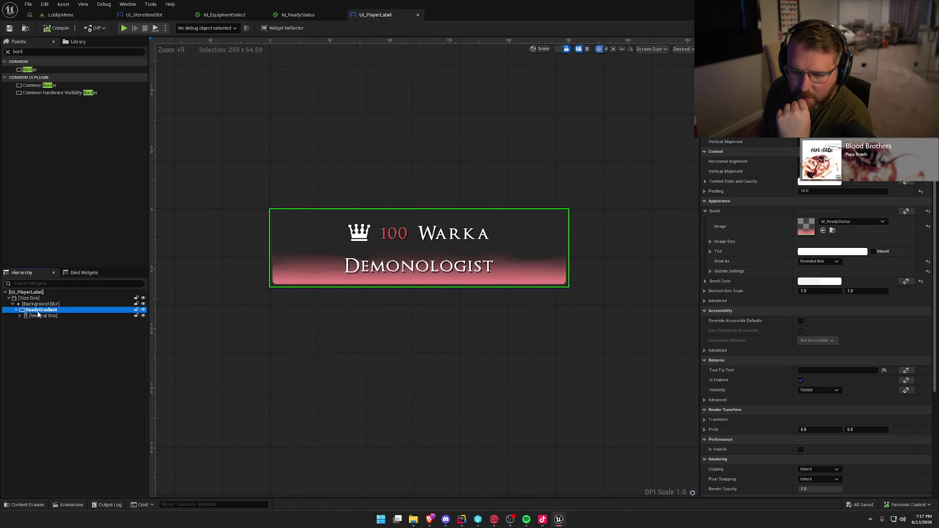
right_click(39, 311)
mouse_move(86, 389)
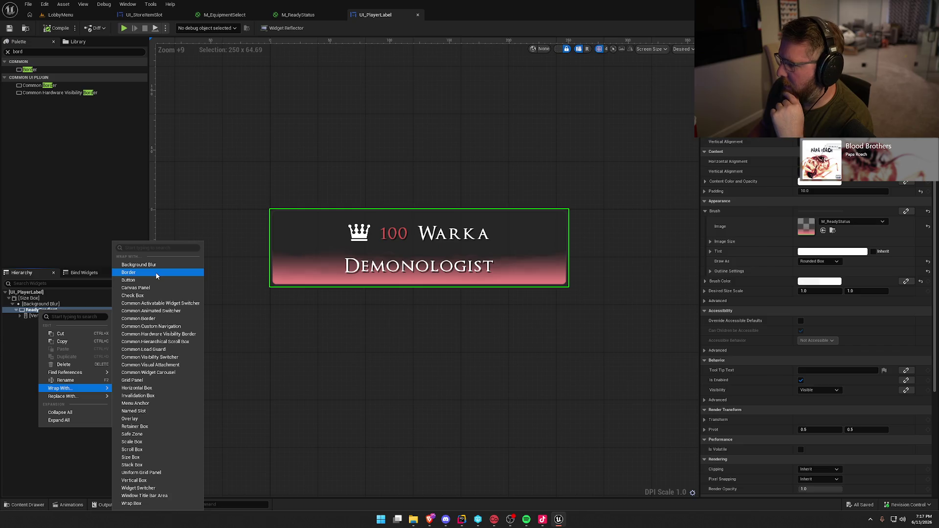
click(38, 464)
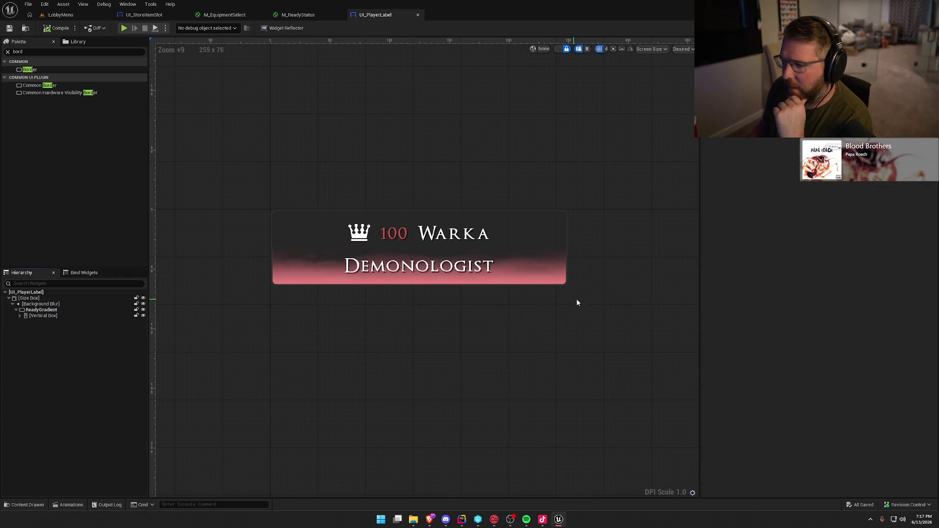
click(37, 310)
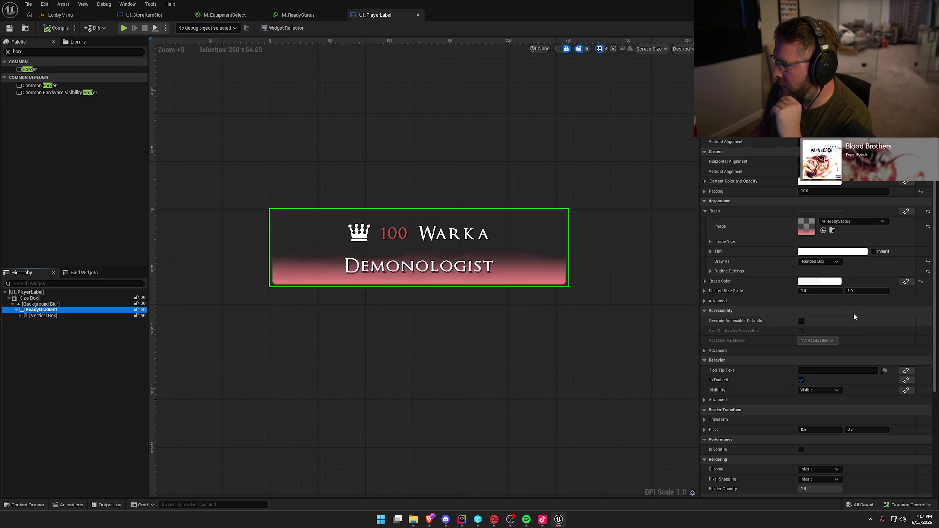
Set ReadyGradient's brush colour to opaque white, alpha 1.0 (FFFFFFFF)
click(820, 281)
click(734, 416)
text(1)
key(Return)
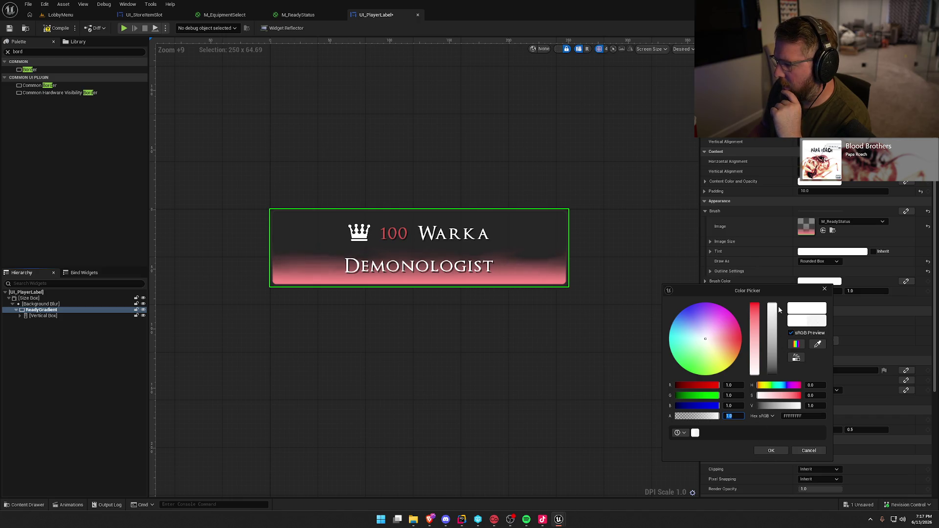
mouse_move(772, 305)
mouse_down()
mouse_move(772, 379)
mouse_move(775, 291)
mouse_up()
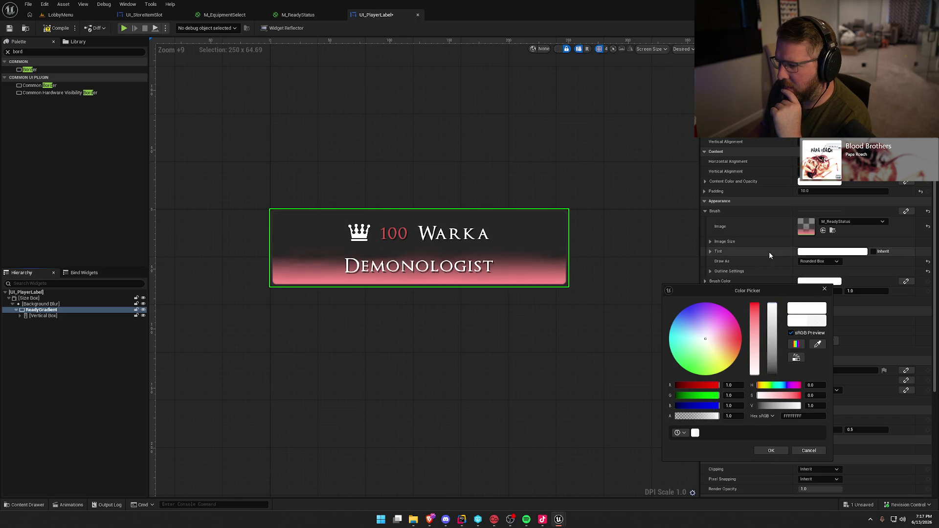
click(770, 451)
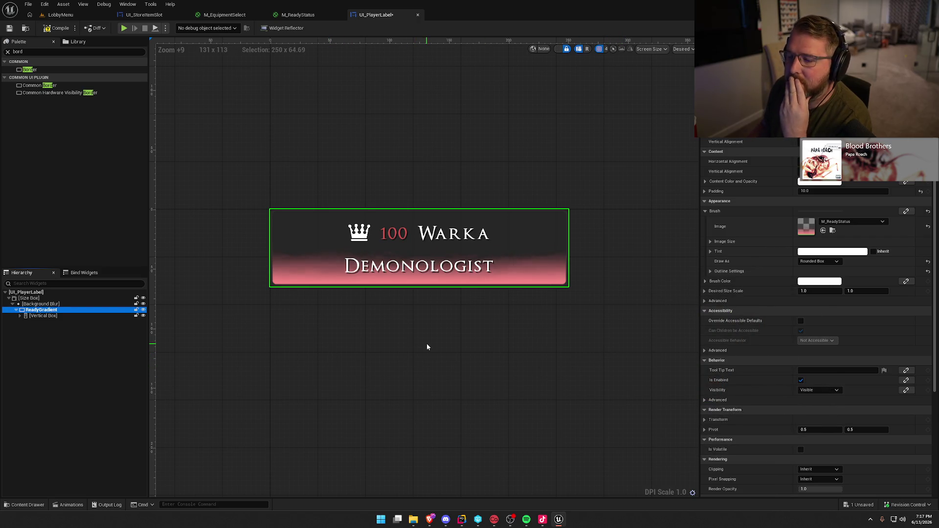
right_click(40, 310)
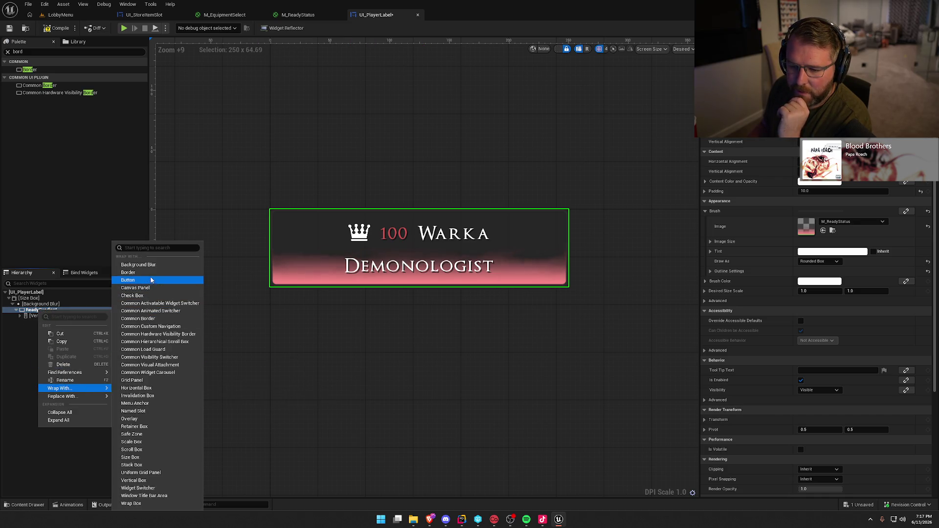
Wrap ReadyGradient in a new Border and set the Border's padding to 0
key(Escape)
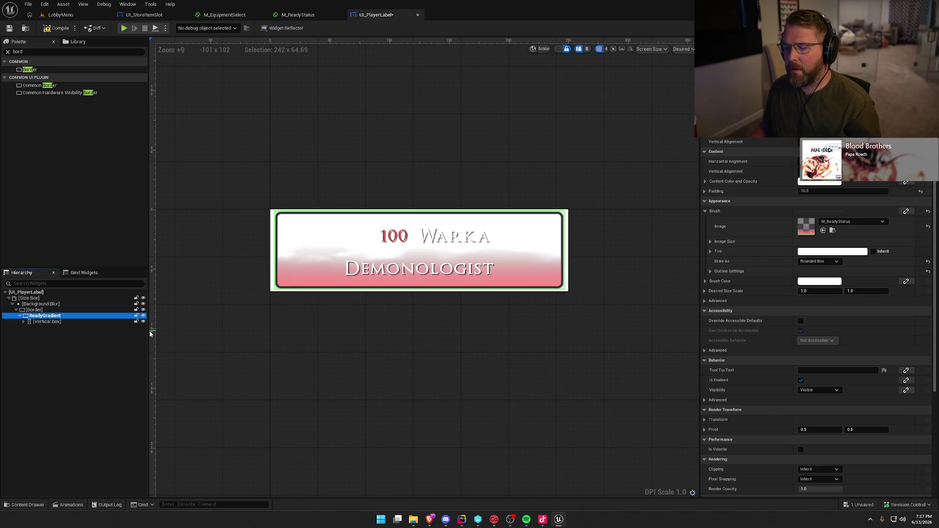
click(36, 310)
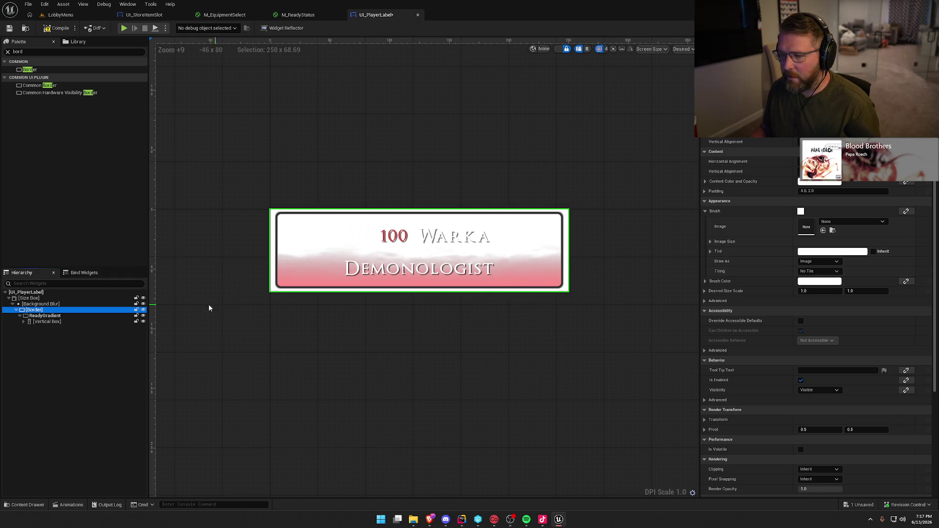
click(812, 191)
text(0)
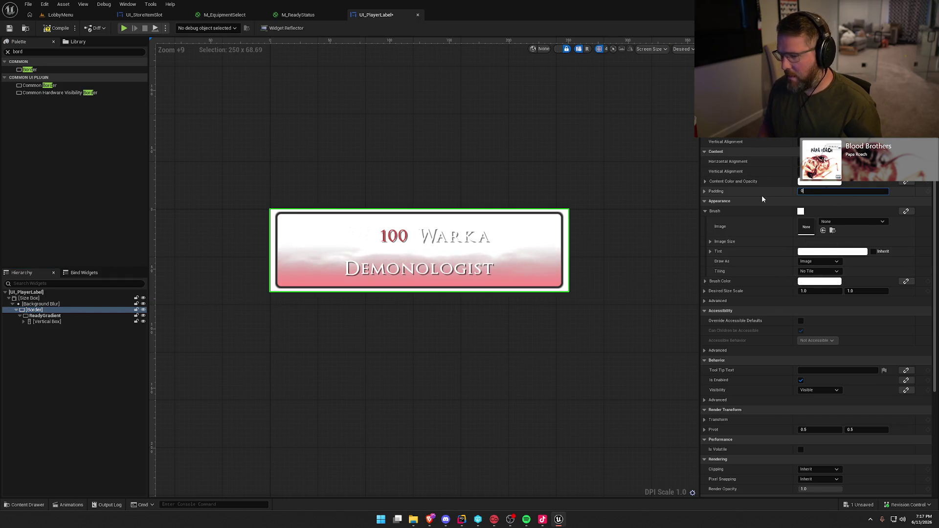
key(Return)
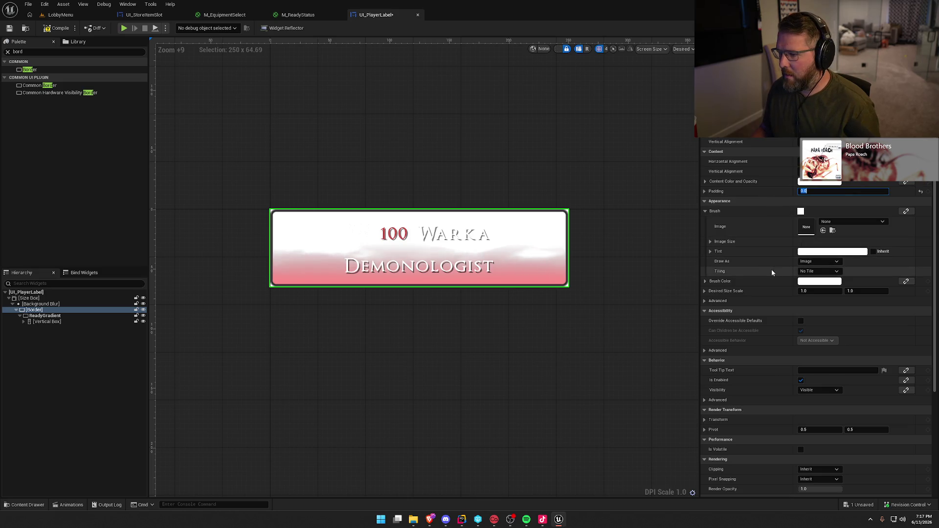
Make the Border's brush colour black at 0.3 alpha
click(820, 281)
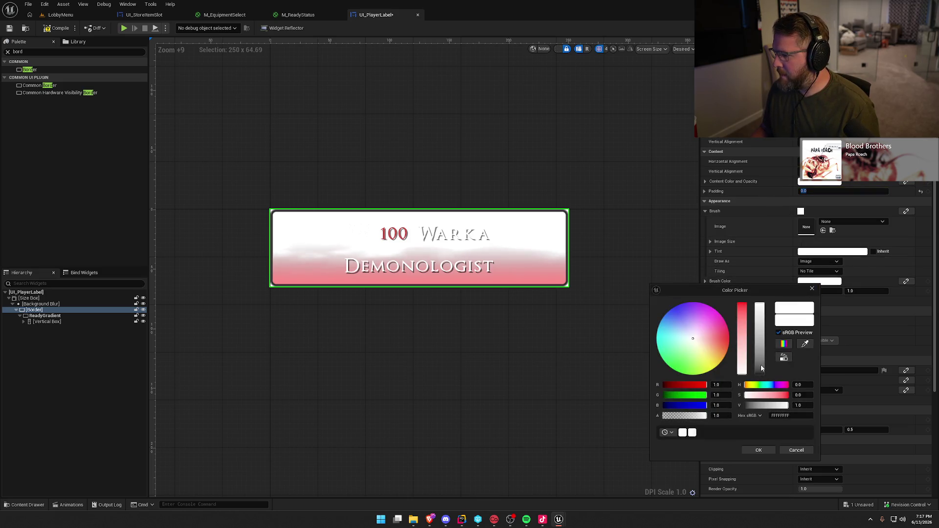
drag(761, 366, 761, 374)
click(726, 416)
text(0.5)
key(Return)
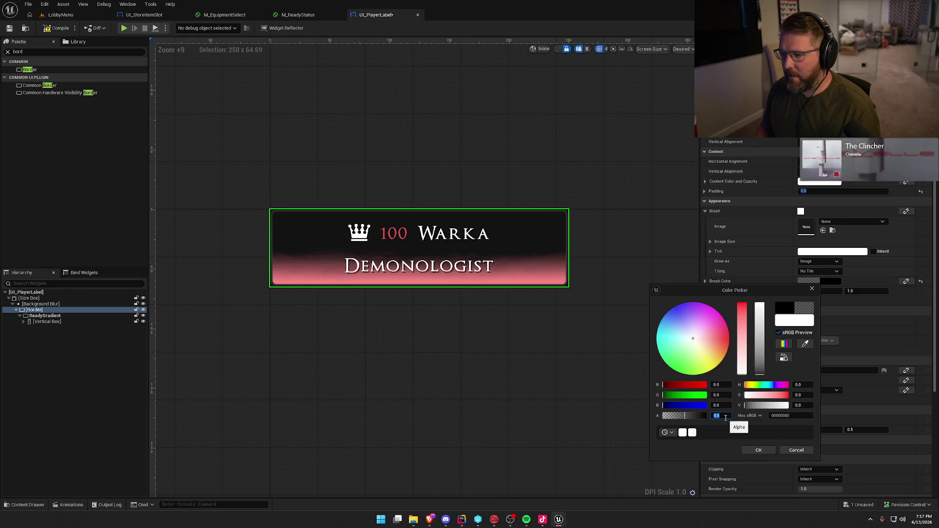
text(0.3)
key(Return)
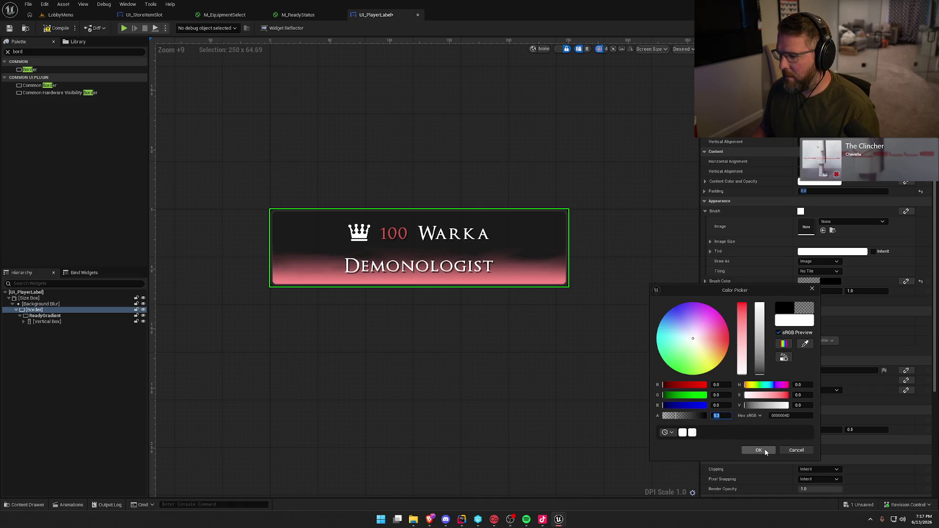
click(766, 454)
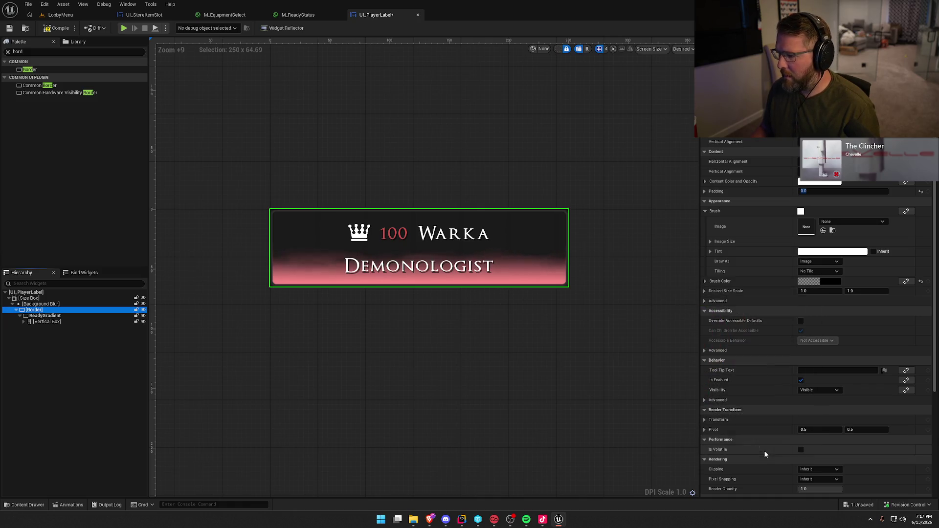
Review the ReadyGradient's brush settings, then set the Border's brush to draw as a Rounded Box
click(44, 316)
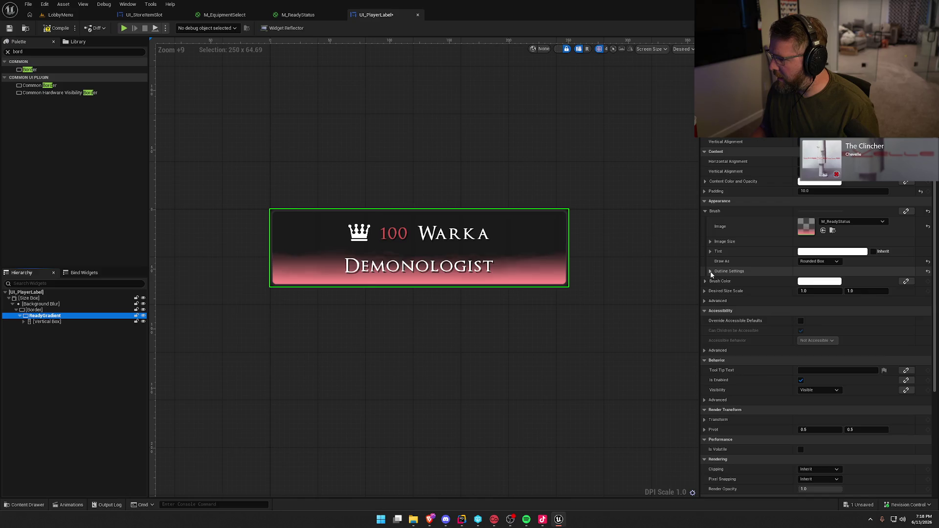
click(710, 271)
click(34, 310)
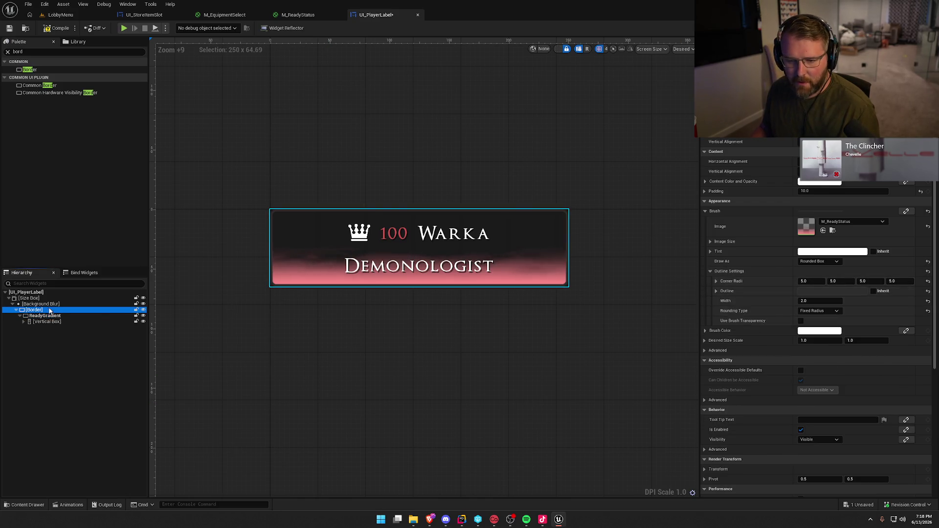
click(819, 261)
click(829, 297)
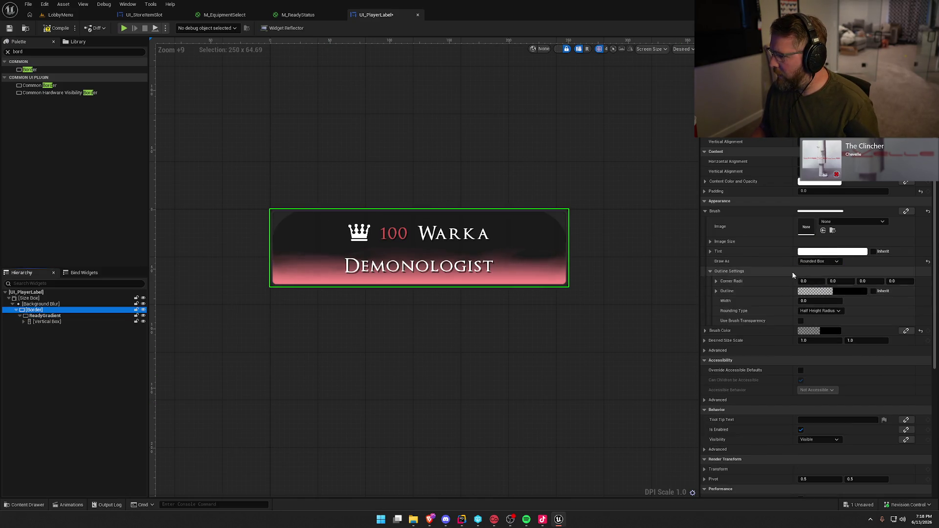
Give all four Border corner radii a value of 5.0
click(810, 282)
key(Tab)
text(5)
key(Tab)
text(5)
key(Tab)
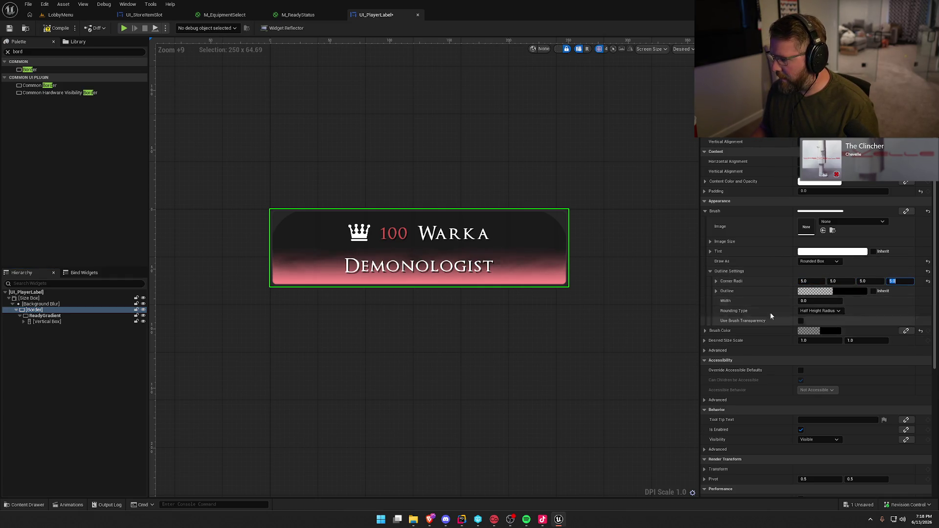
click(633, 315)
Set the Border's rounding type to Fixed Radius and go to the LobbyMenu level
click(73, 310)
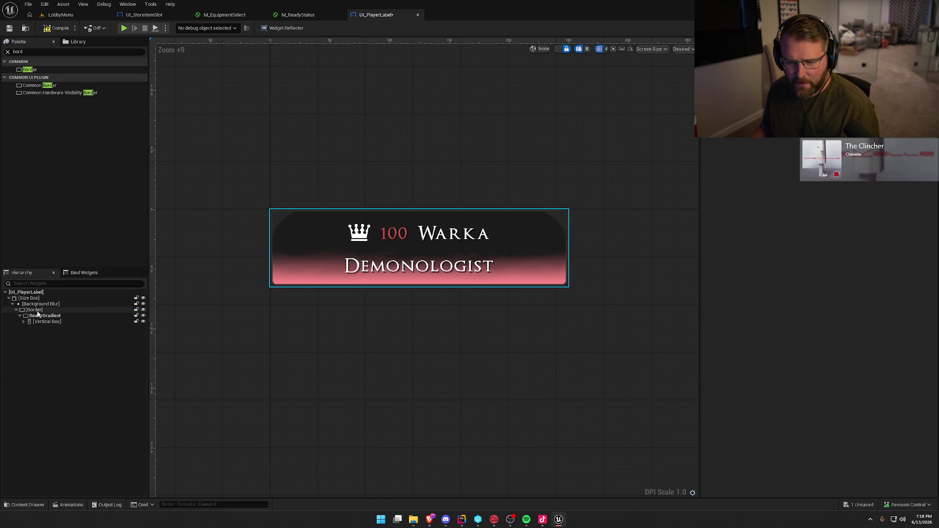
click(826, 312)
click(822, 327)
click(603, 311)
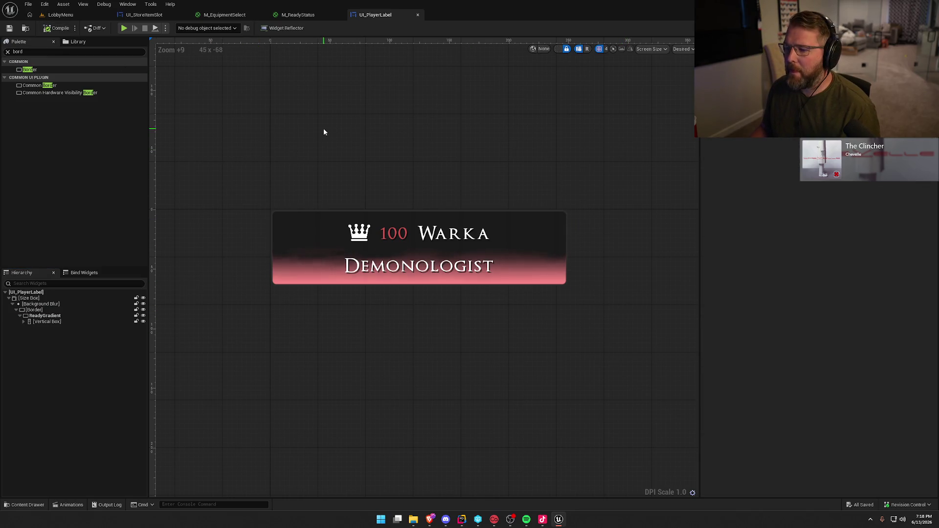
click(69, 19)
Play-test the lobby, then enable Allow late joining in the play-in-editor preferences
click(203, 27)
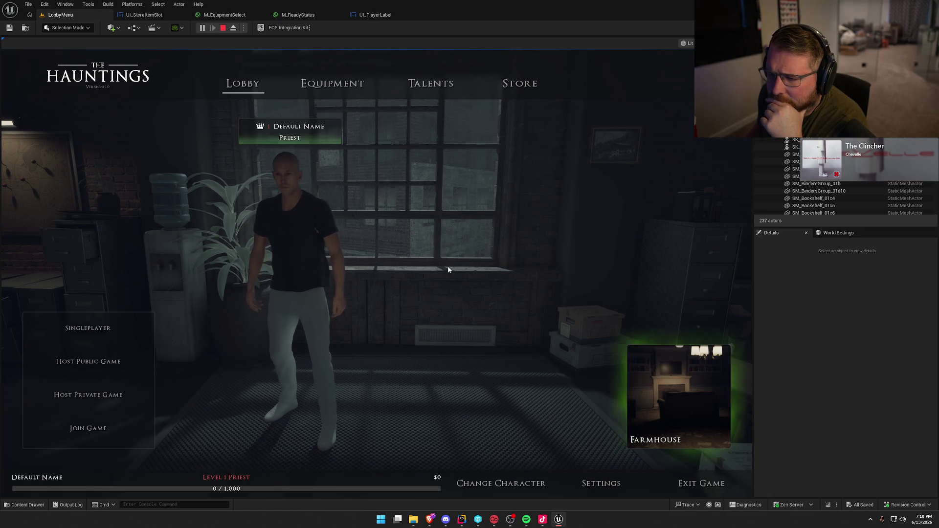
key(Escape)
click(243, 28)
mouse_move(314, 176)
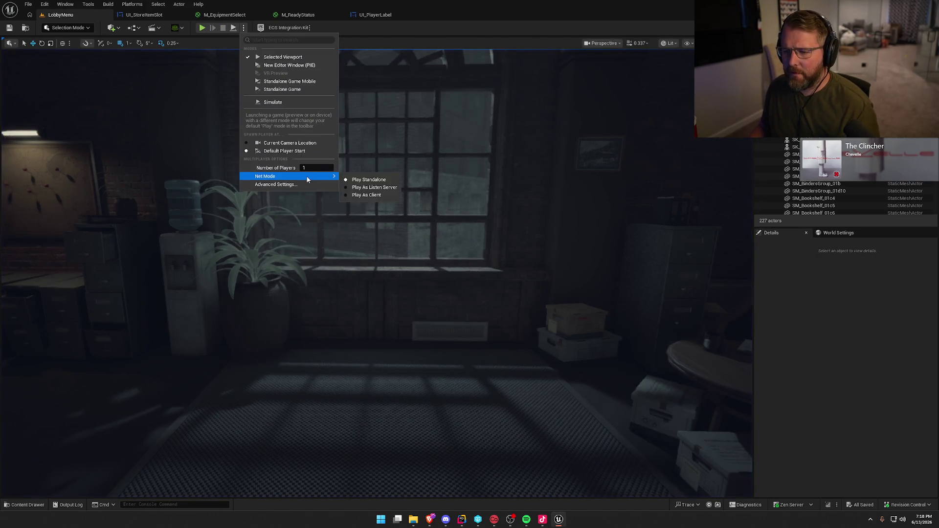
click(370, 180)
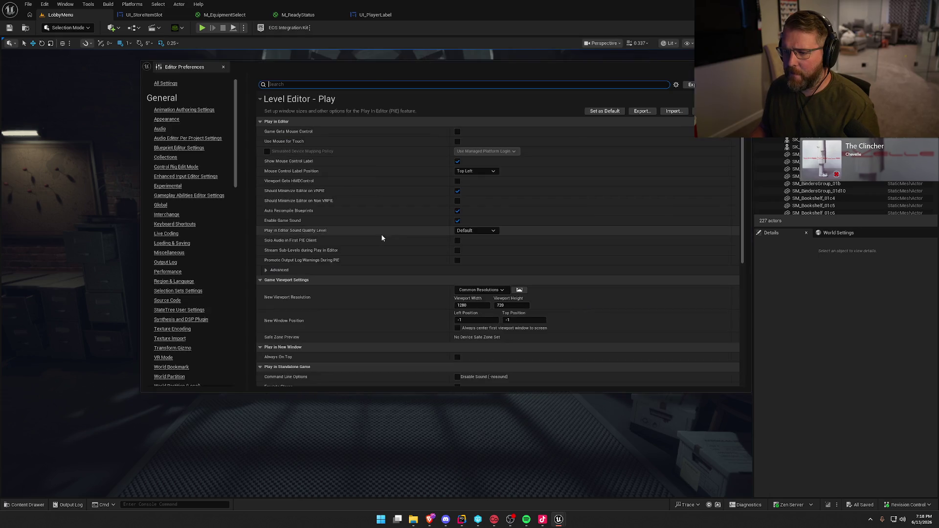
text(late)
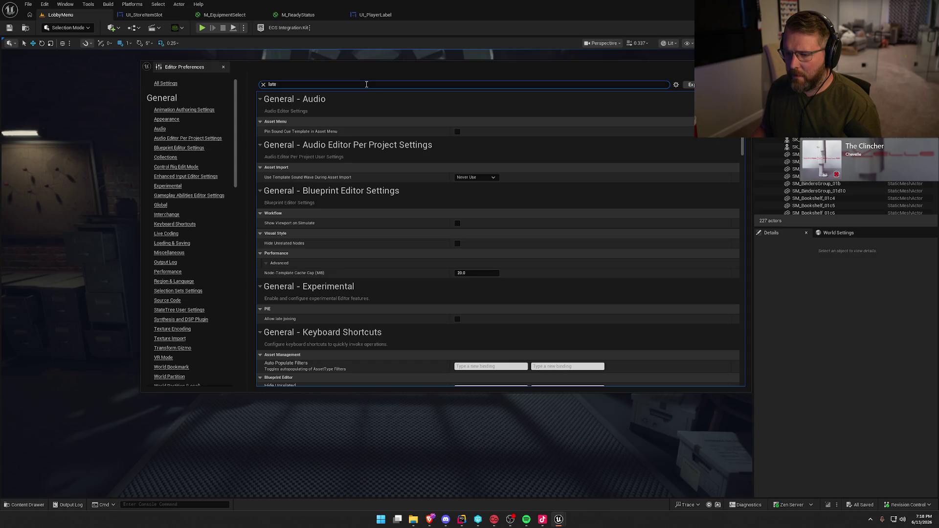
click(458, 319)
click(223, 67)
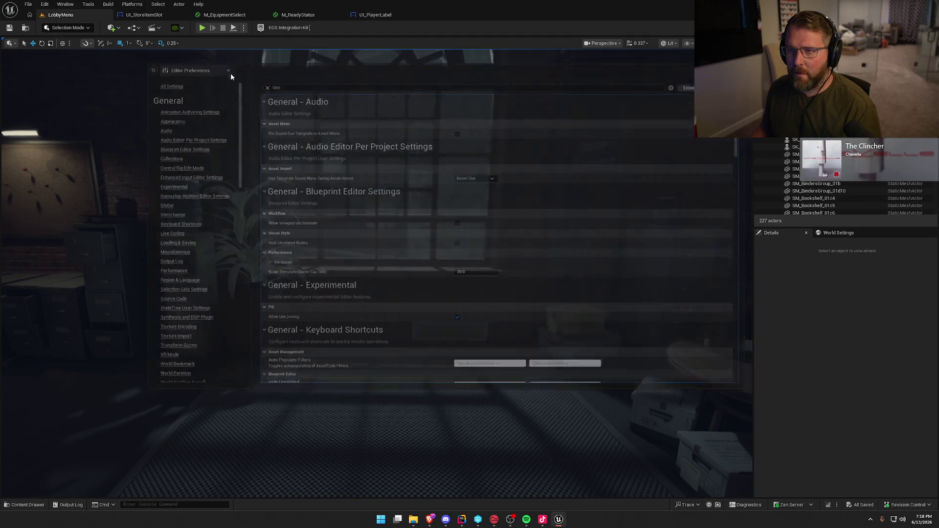
Recheck the play options, then return to the M_EquipmentSelect material graph
click(830, 302)
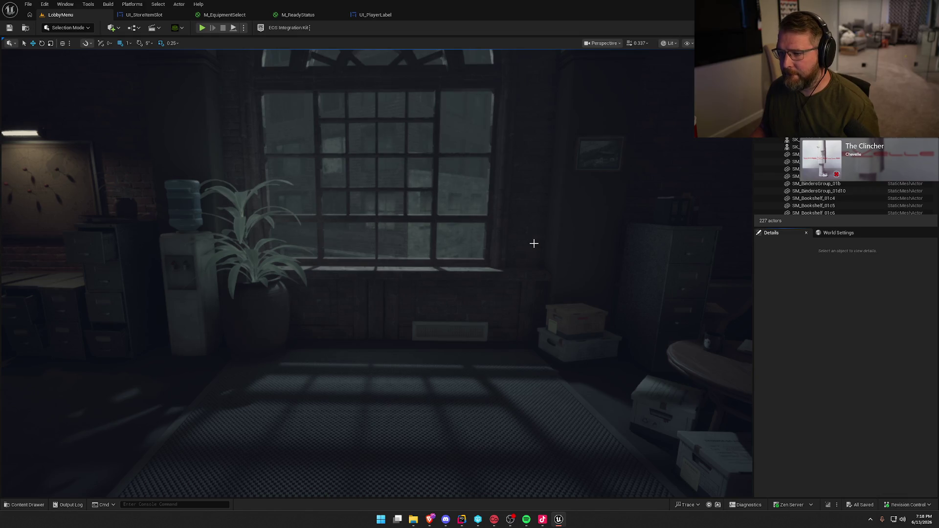
click(245, 28)
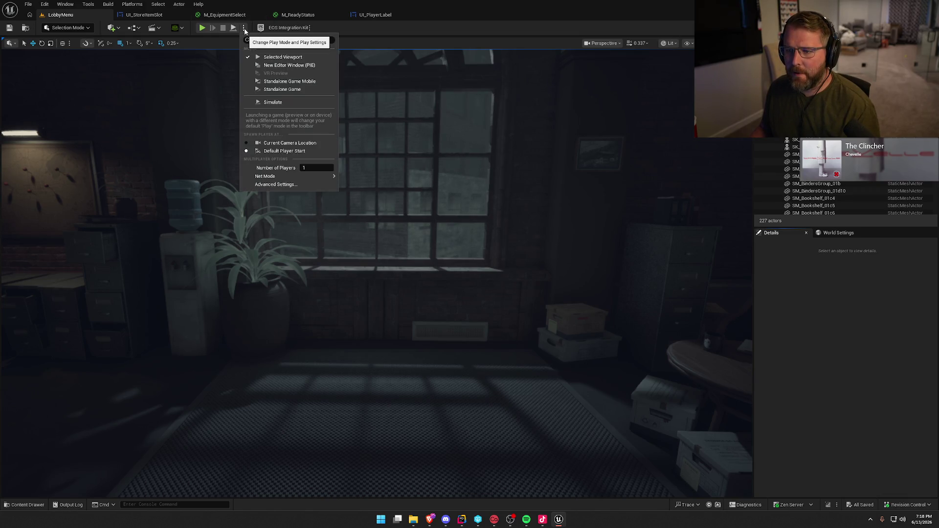
mouse_move(317, 177)
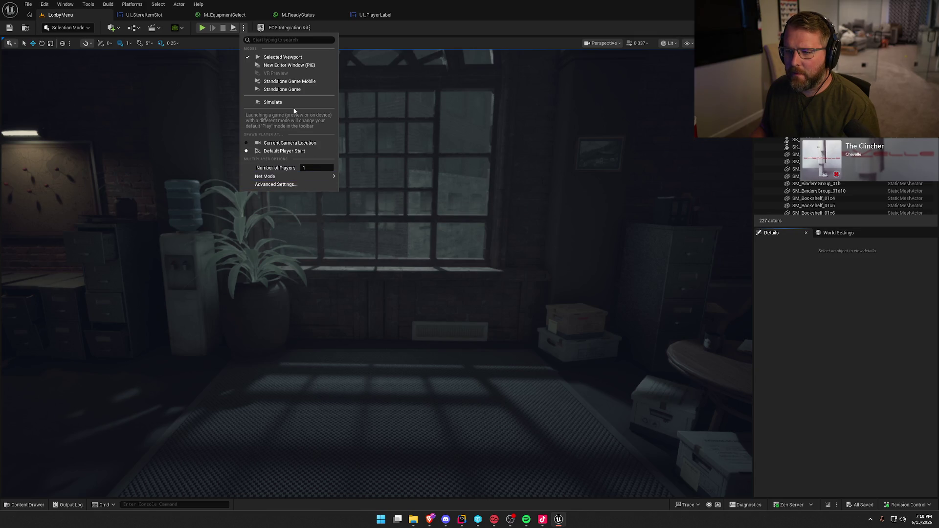
click(227, 18)
click(228, 19)
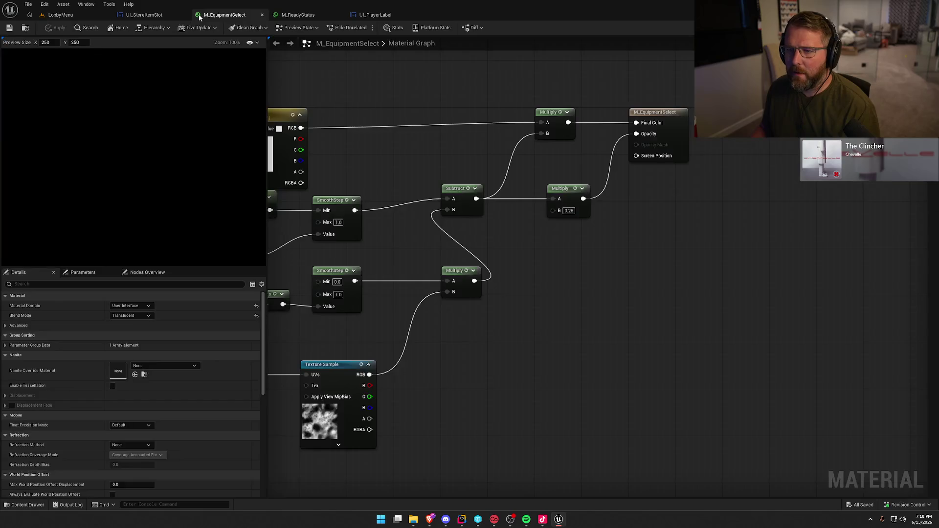
In UI_PlayerLabel, set the Border's brush colour alpha to 0.5, then return to LobbyMenu
click(277, 19)
click(375, 15)
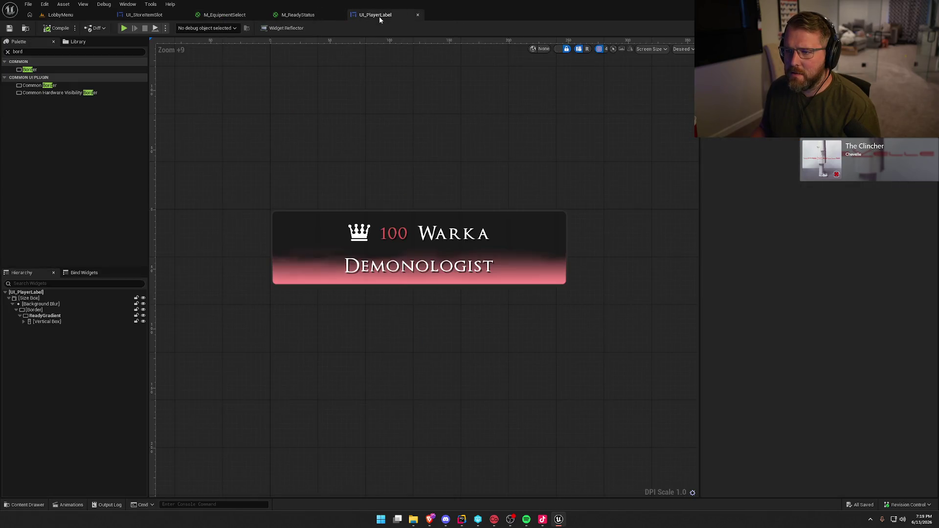
click(34, 310)
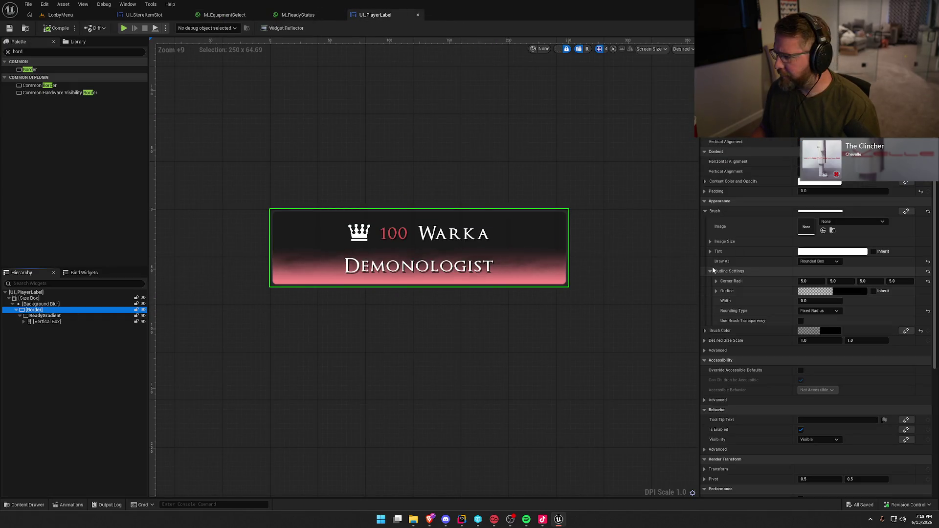
click(828, 332)
double_click(729, 432)
text(.5)
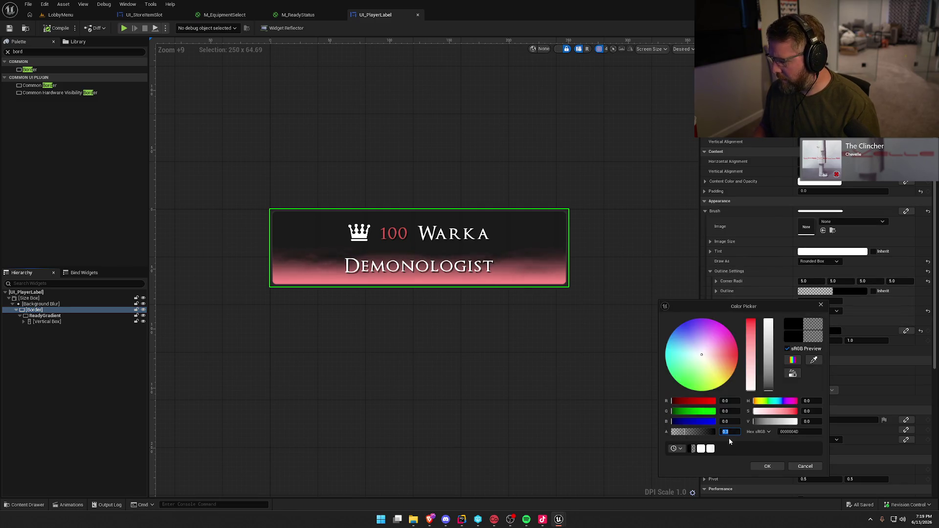
click(768, 466)
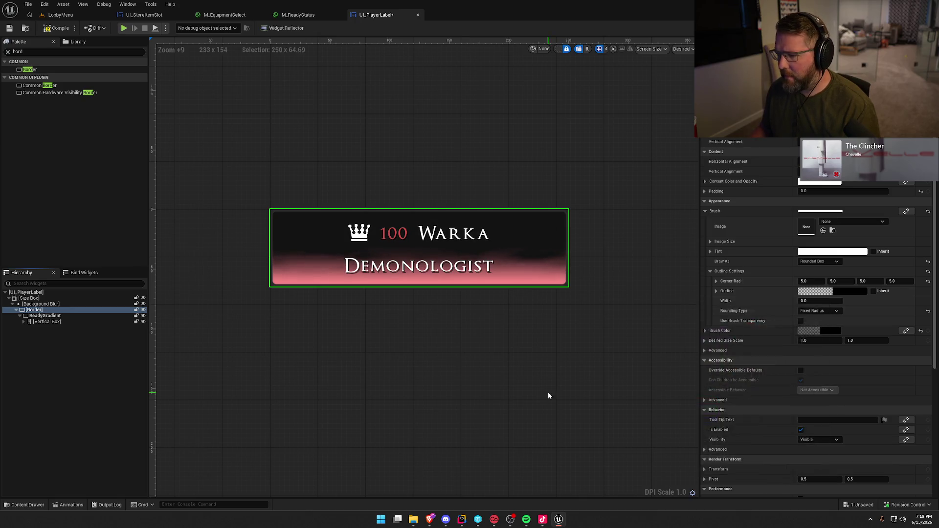
click(548, 392)
click(58, 18)
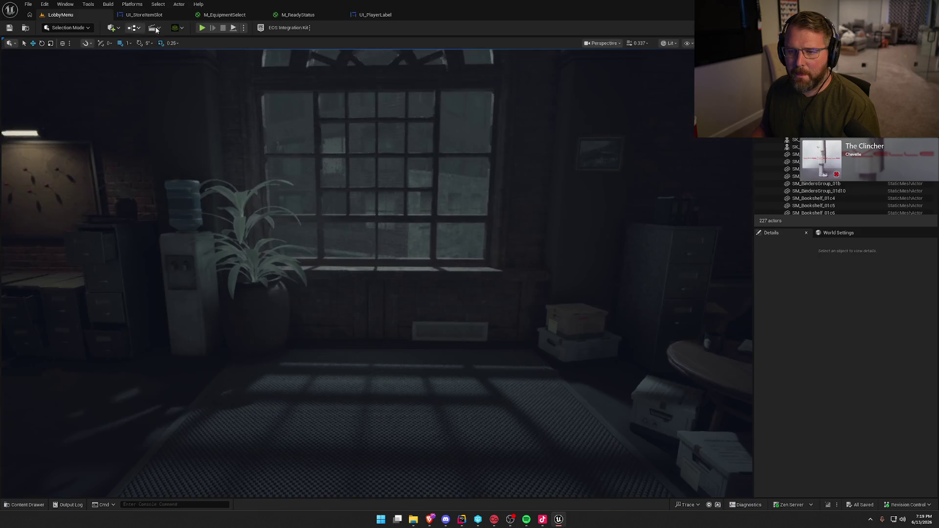
click(212, 24)
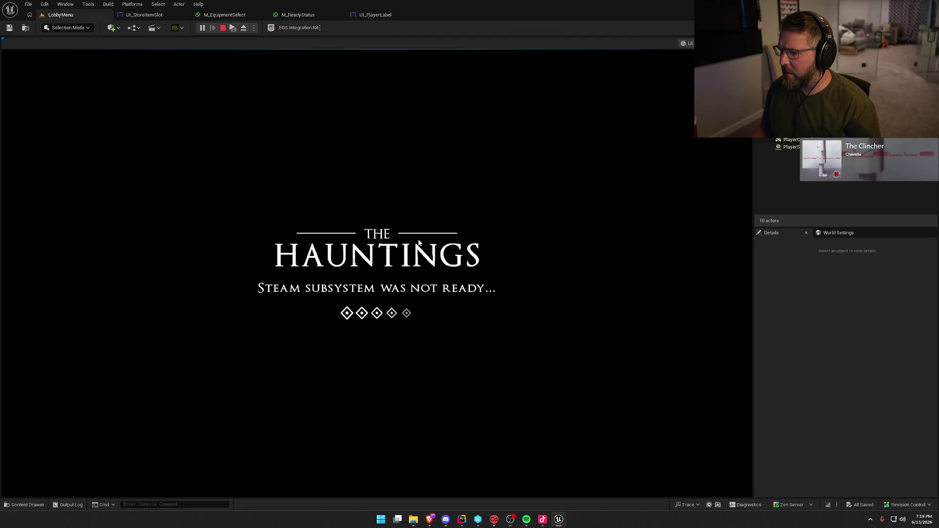
key(Escape)
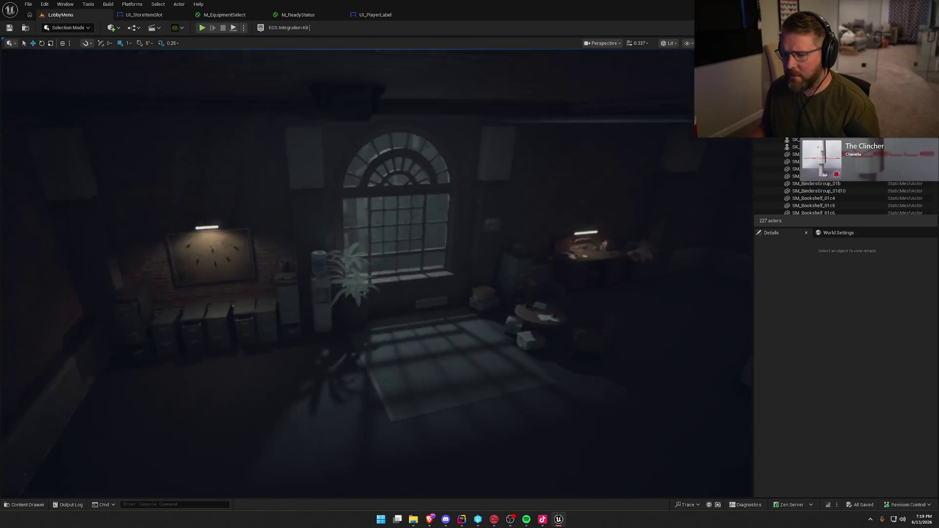
mouse_move(277, 74)
mouse_down()
mouse_move(282, 58)
mouse_move(277, 73)
mouse_up()
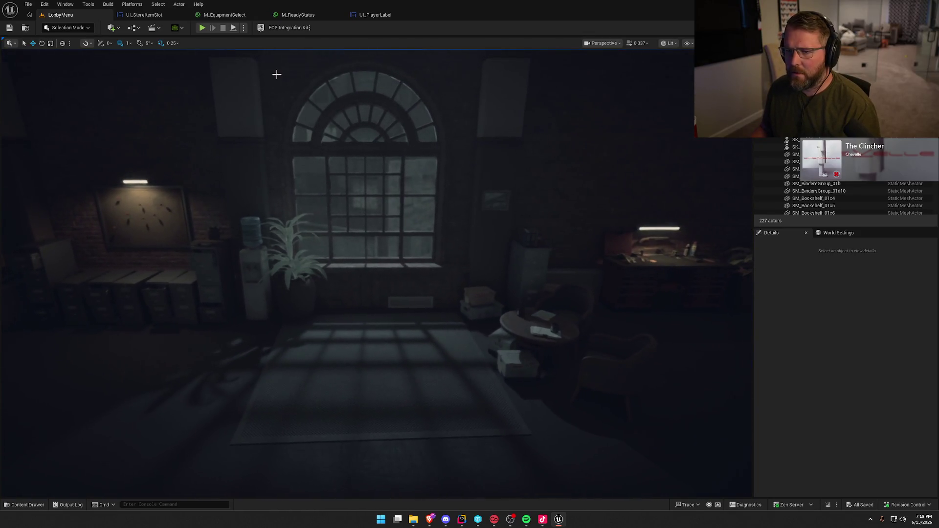
click(245, 28)
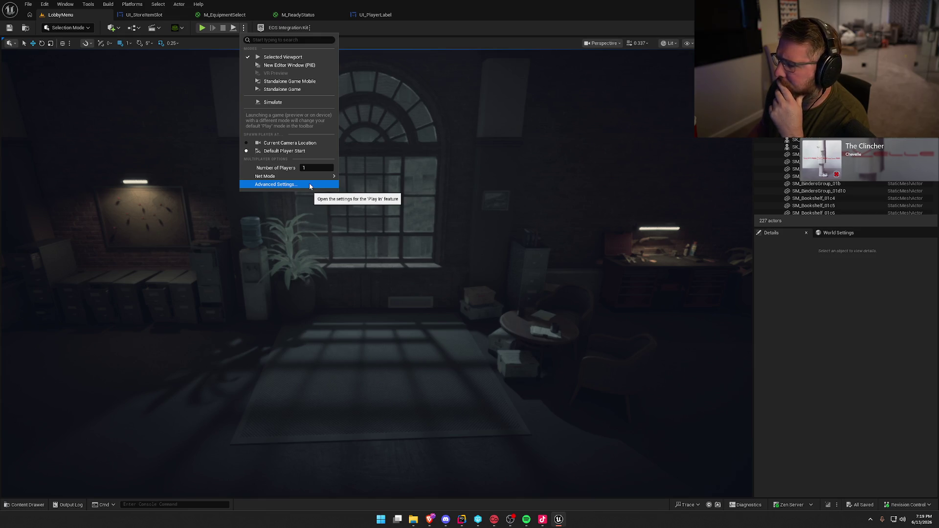
click(278, 29)
click(338, 95)
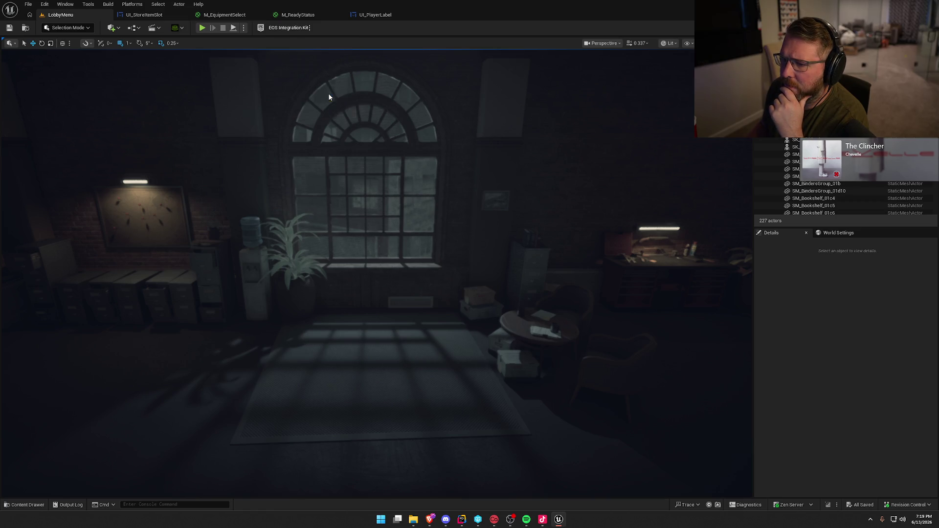
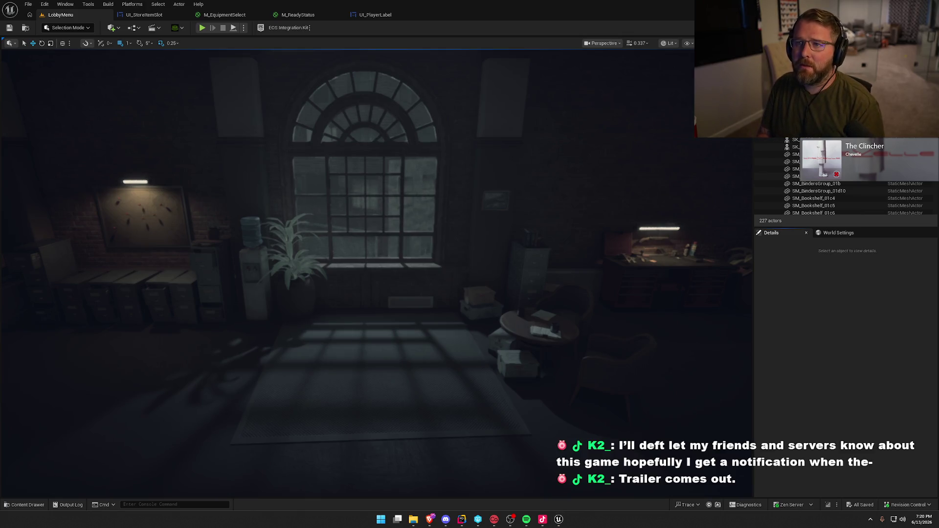
Orbit around the dim office lobby, bring up the Content Drawer, and start Play-in-Editor
drag(293, 206, 325, 220)
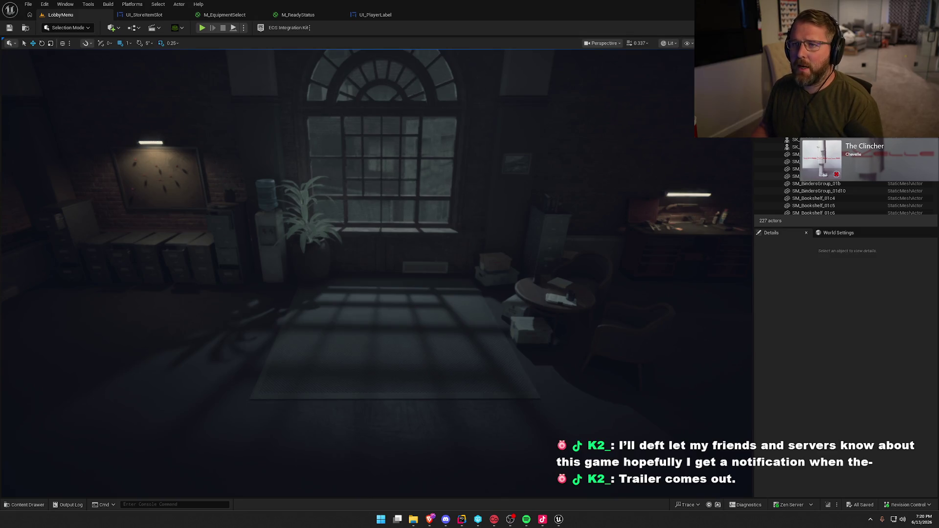
mouse_move(390, 205)
mouse_down()
mouse_move(293, 215)
mouse_move(390, 202)
mouse_up()
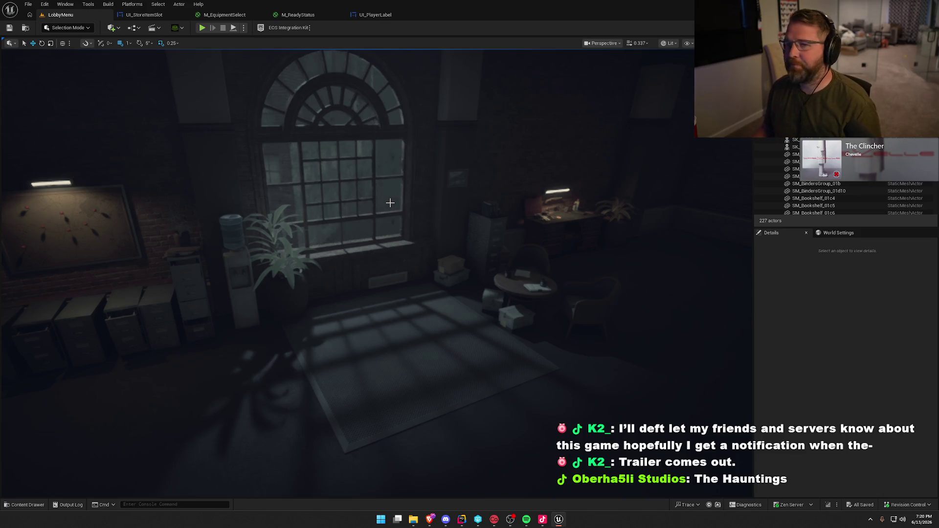
mouse_move(390, 202)
mouse_down()
mouse_move(421, 201)
mouse_move(377, 222)
mouse_up()
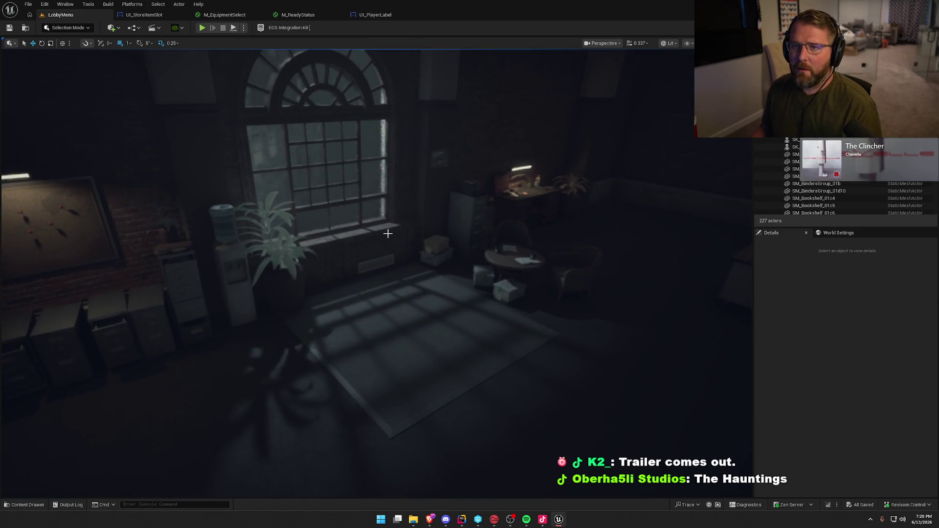
key(ctrl+space)
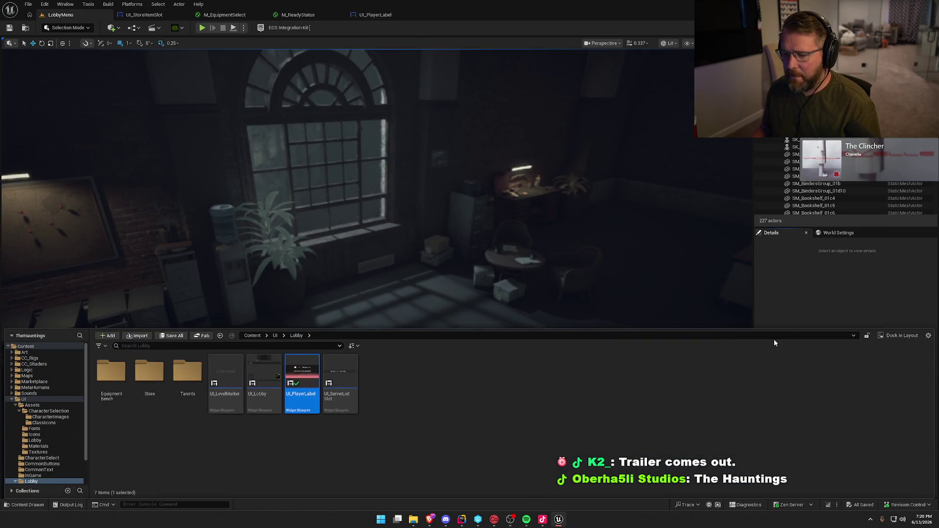
click(202, 28)
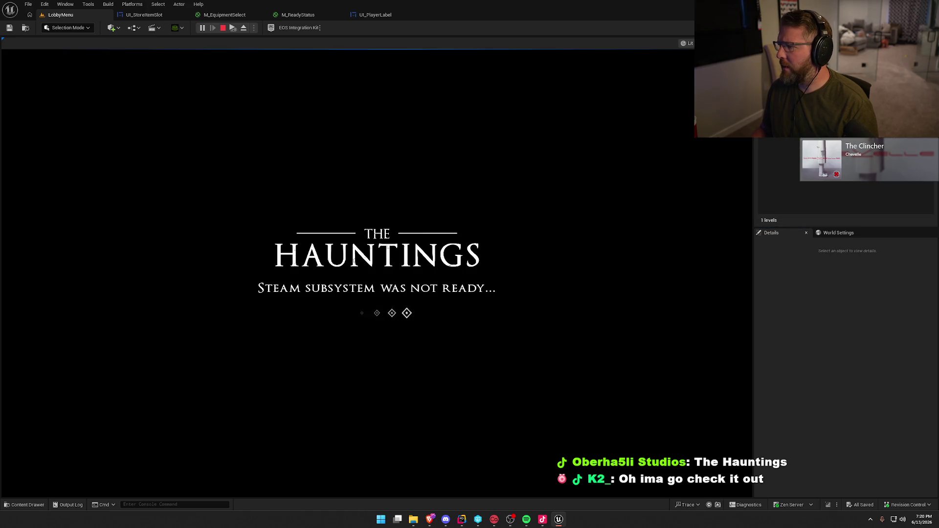
Stop the stalled LobbyMenu play session and switch to the UI_StoreItemSlot widget editor
key(Escape)
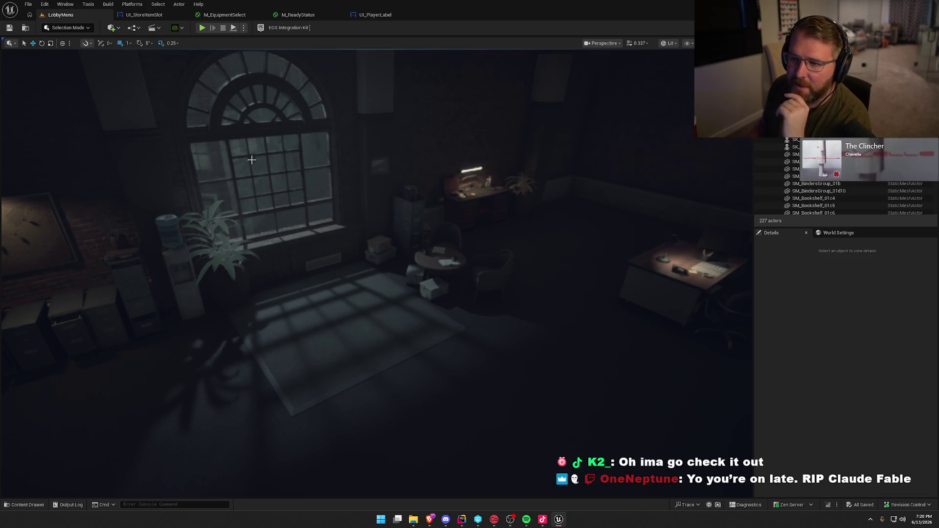
click(142, 16)
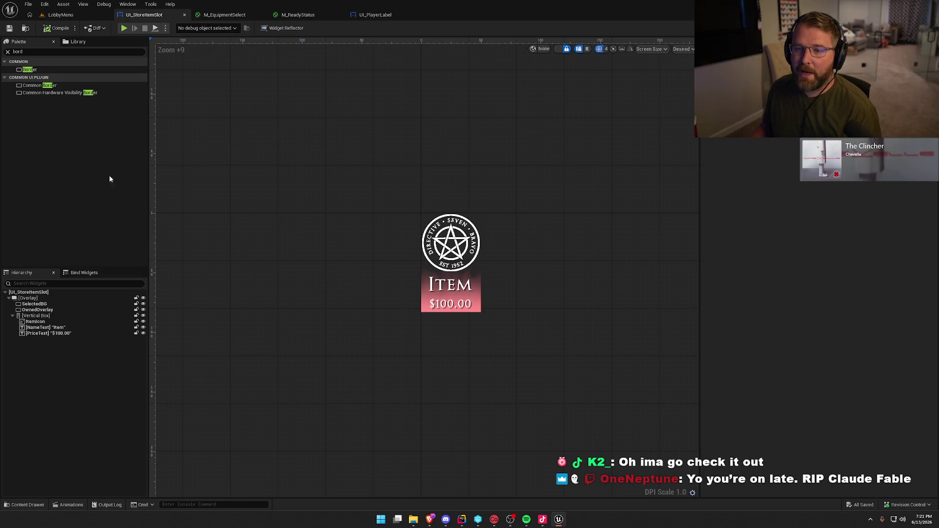
Clear the palette search and close the M_EquipmentSelect, M_ReadyStatus, UI_PlayerLabel and remaining editor tabs
click(7, 51)
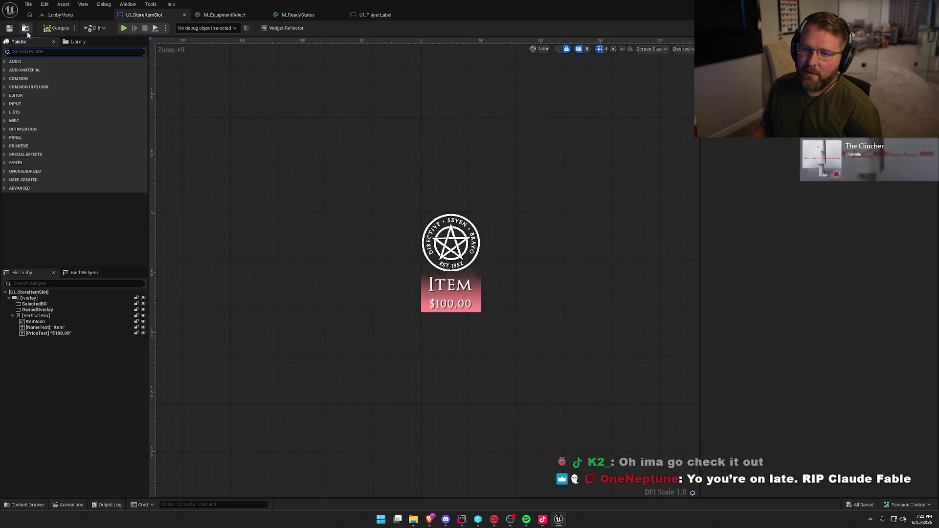
click(239, 15)
middle_click(238, 15)
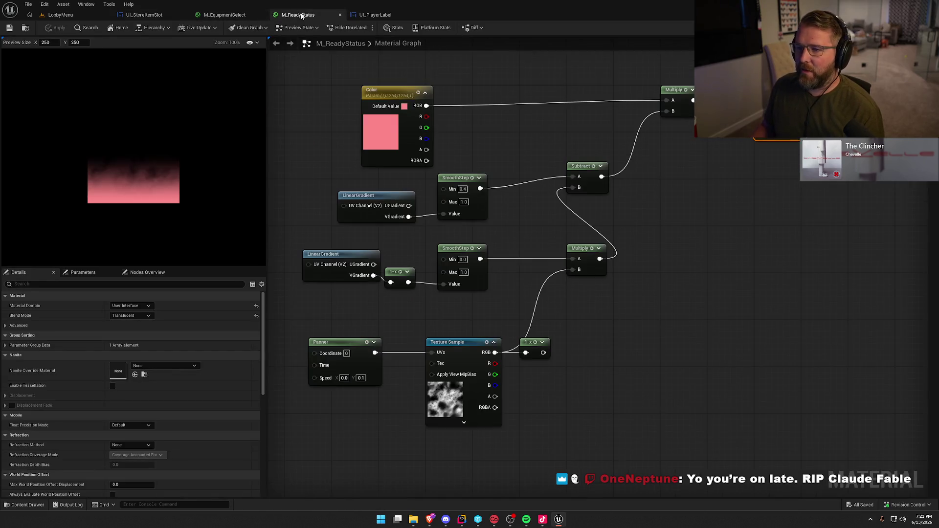
middle_click(221, 16)
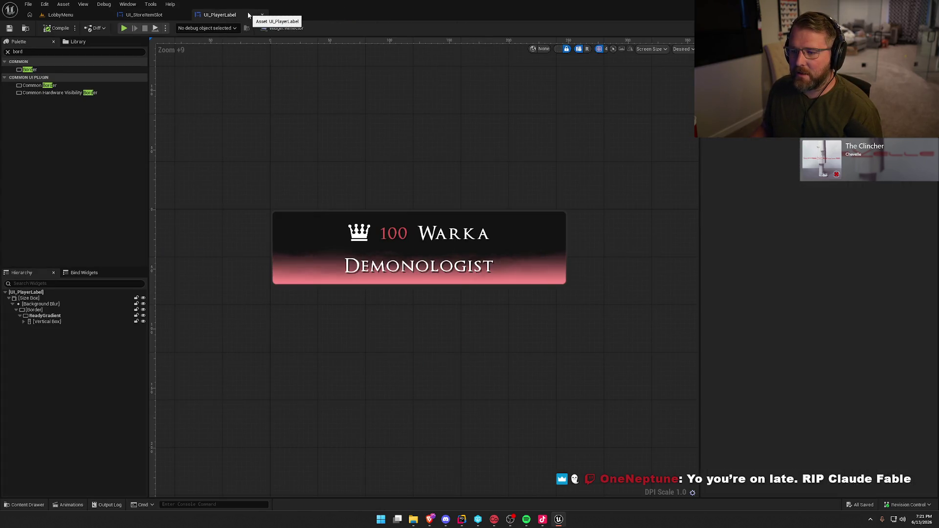
middle_click(239, 15)
middle_click(238, 15)
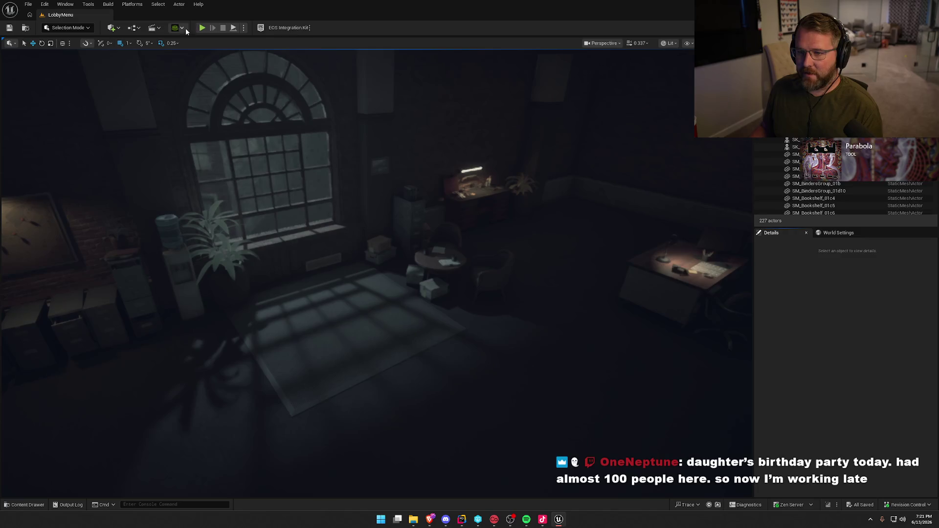
Check the Play options' Net Mode, then open and close the LobbyMenu Level Blueprint
click(244, 28)
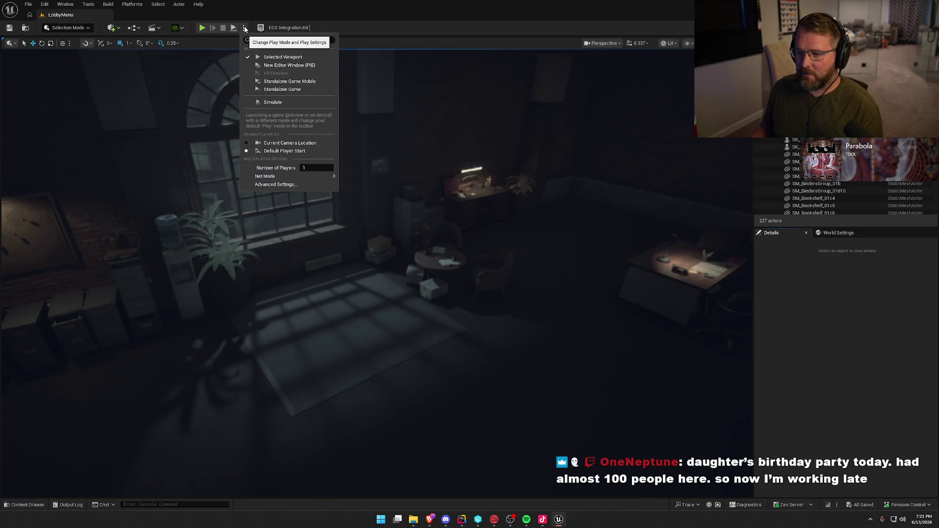
mouse_move(303, 176)
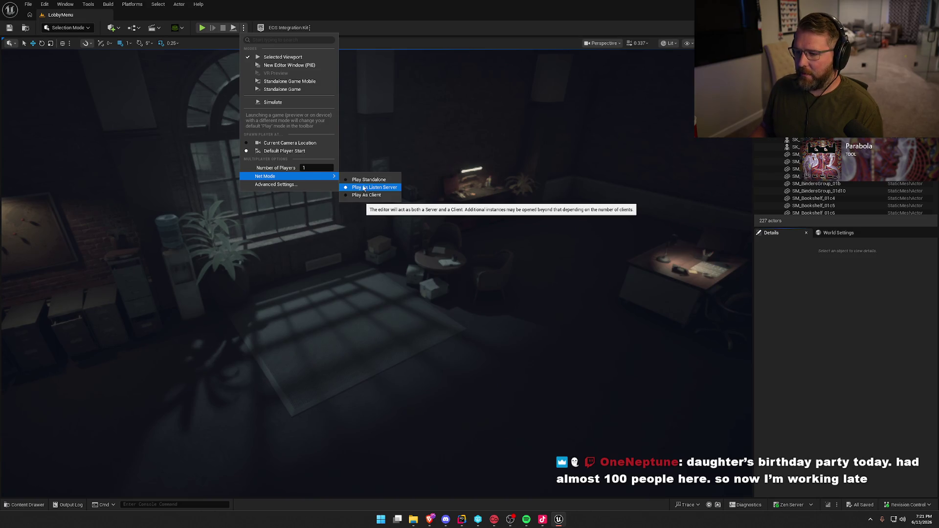
click(827, 337)
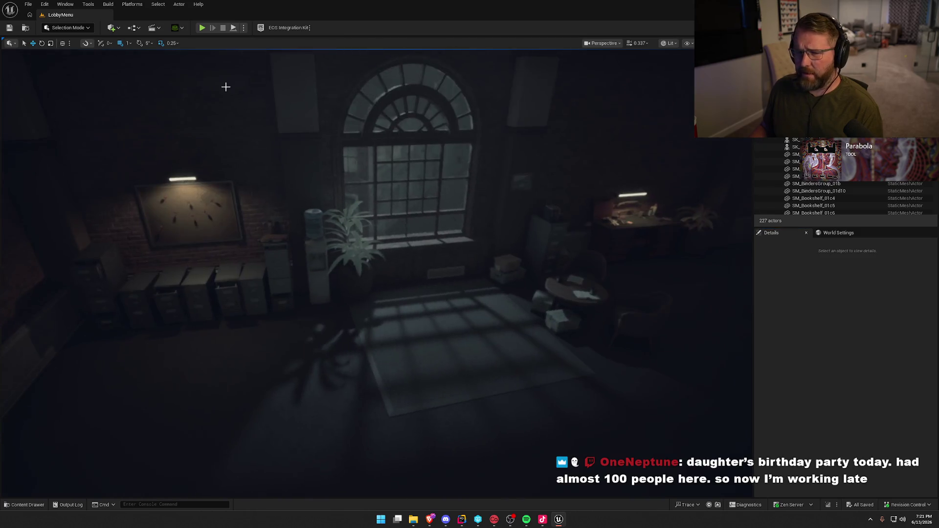
click(133, 28)
click(162, 81)
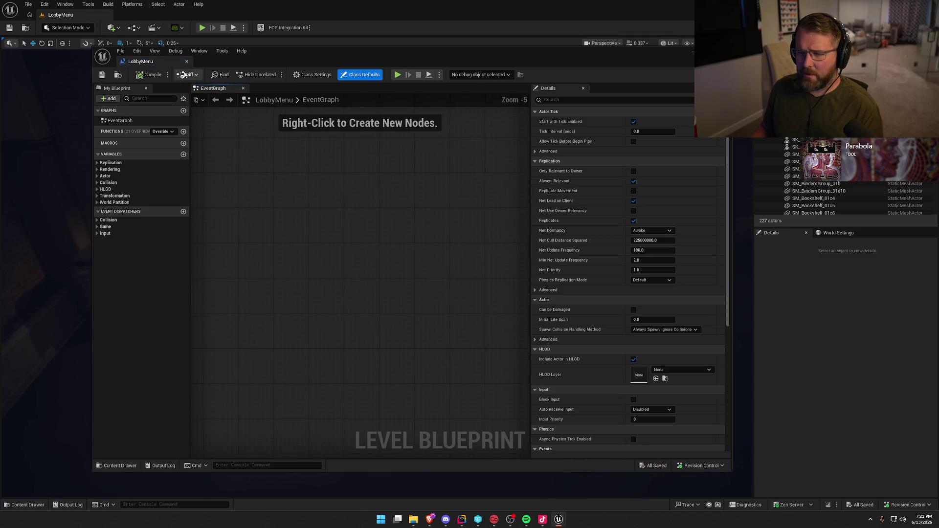
click(855, 352)
Open GM_Lobby from World Settings in the full Blueprint Editor, then switch to its source code
click(839, 233)
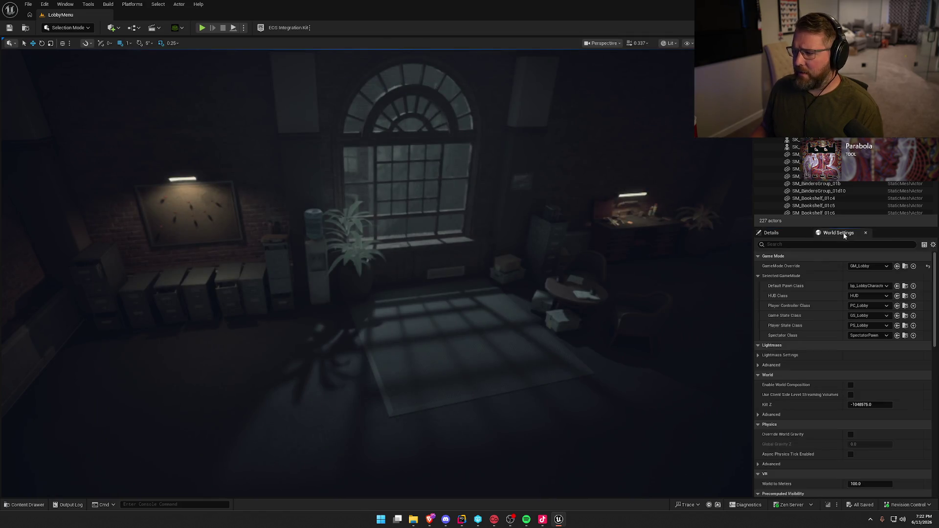
click(905, 266)
double_click(112, 394)
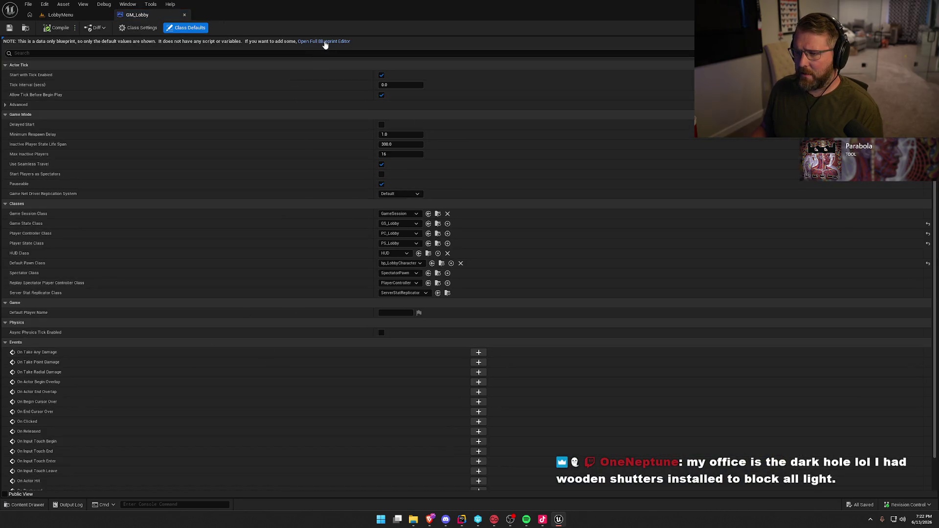
click(324, 41)
key(alt+Tab)
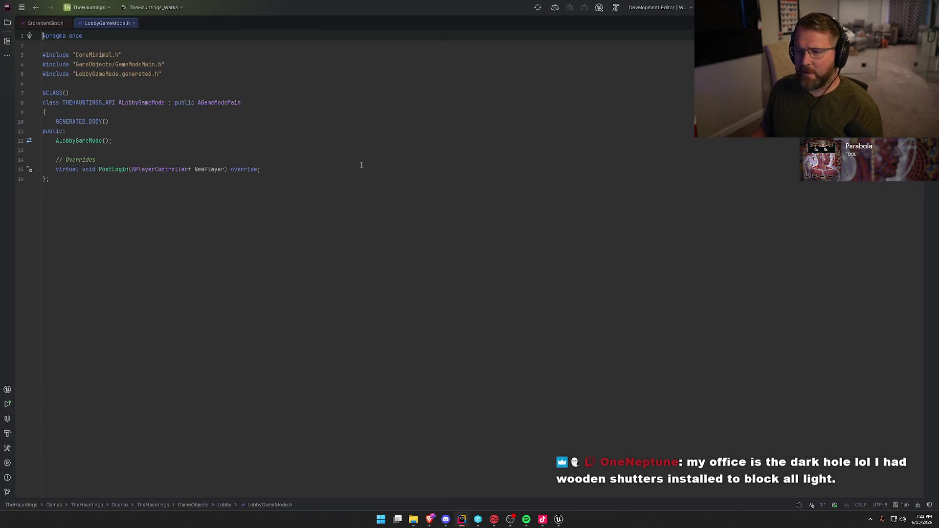
Review the PostLogin implementation in LobbyGameMode.cpp, then close that file
ctrl+click(123, 175)
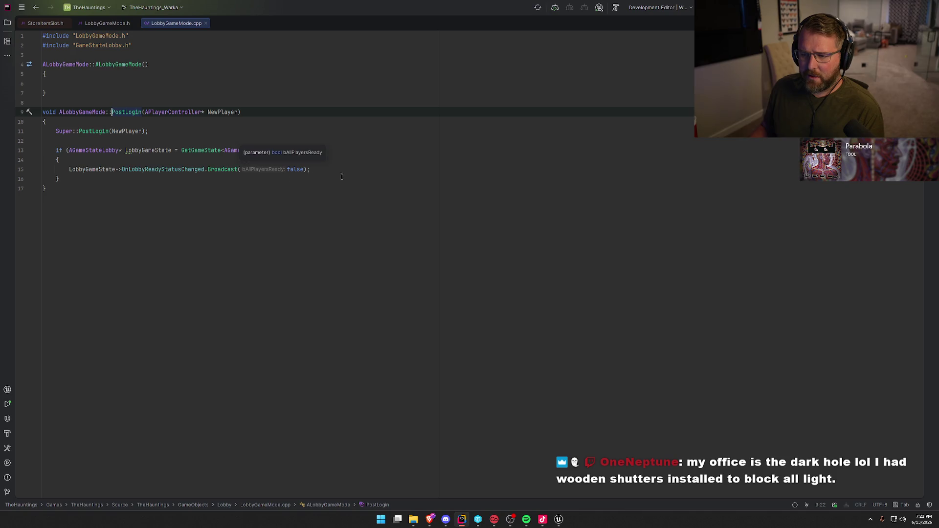
click(90, 200)
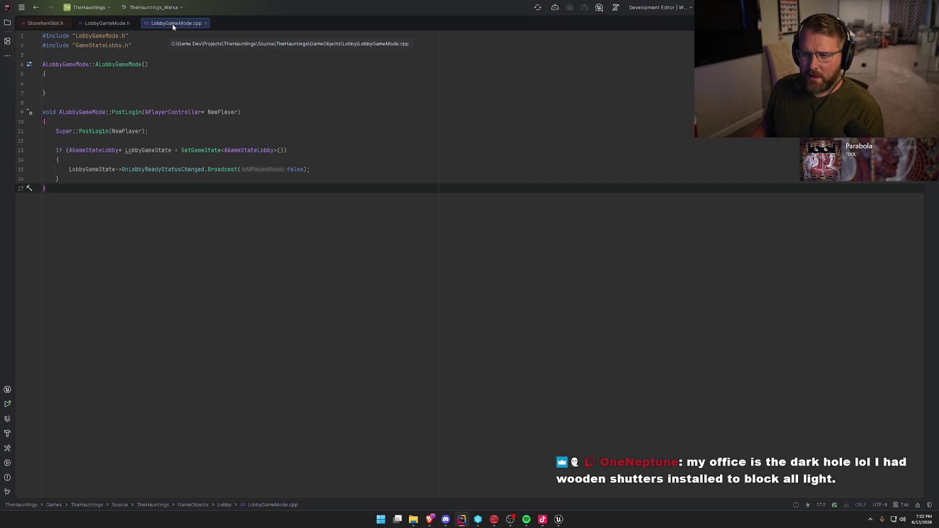
middle_click(155, 26)
Inspect the parent AGameModeMain declaration and constructor, then close all open files
click(216, 108)
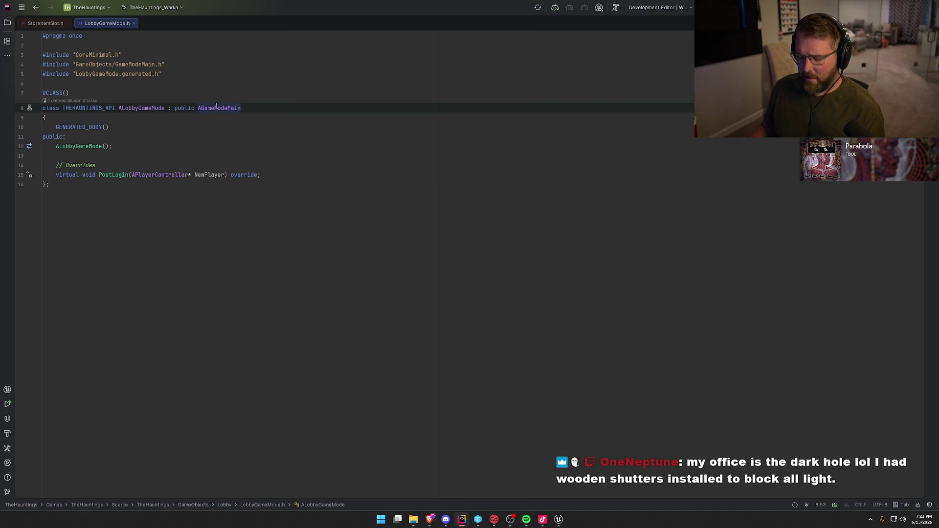
ctrl+click(216, 108)
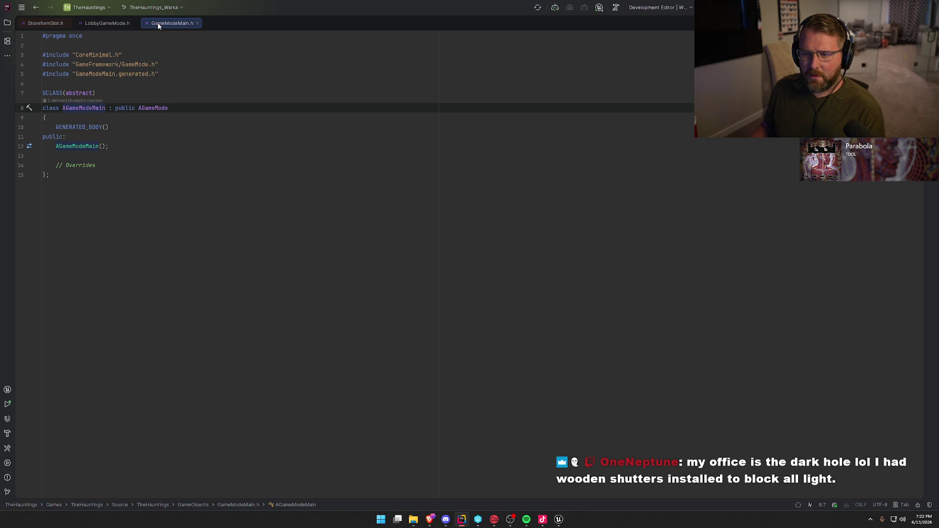
click(96, 145)
ctrl+click(96, 146)
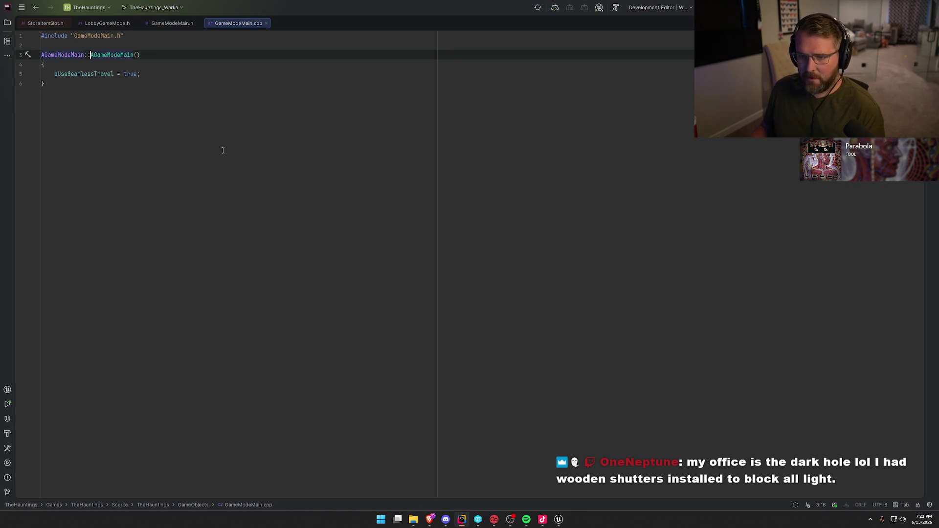
key(ctrl+F4)
key(ctrl+F4)
key(ctrl+F4)
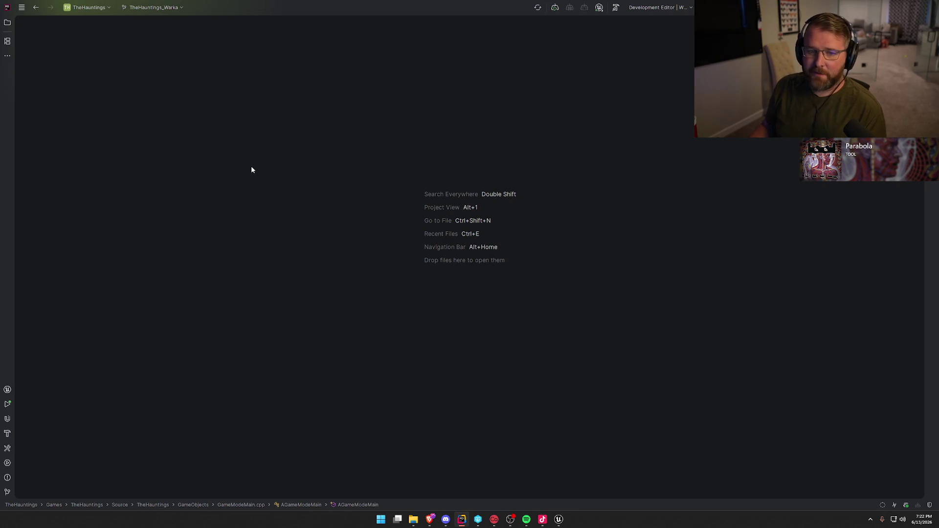
Show the solution tree, expand GameObjects, and open then close GameStateMain.h
click(22, 8)
click(22, 7)
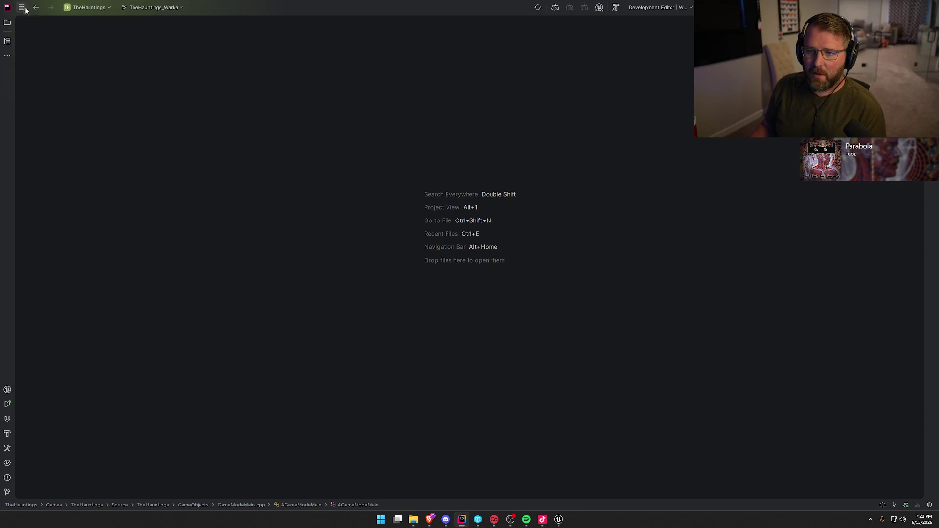
key(alt+1)
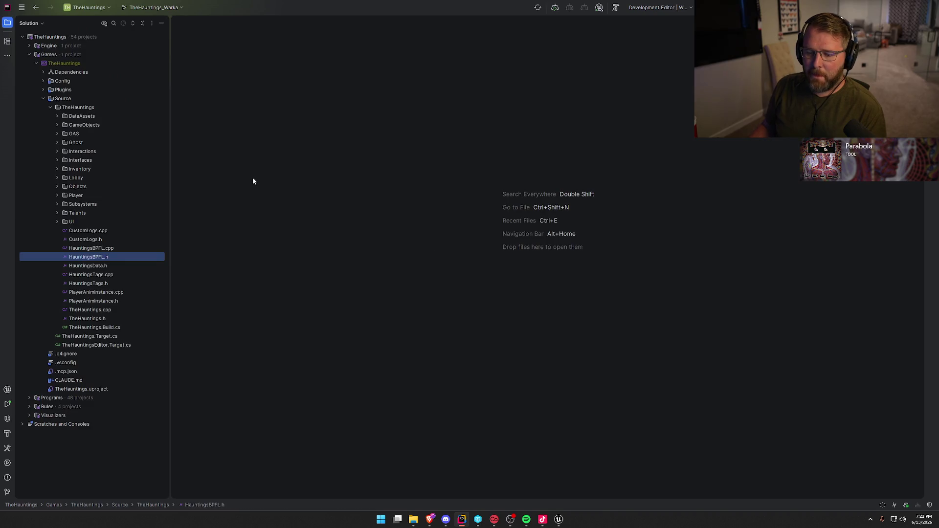
click(57, 125)
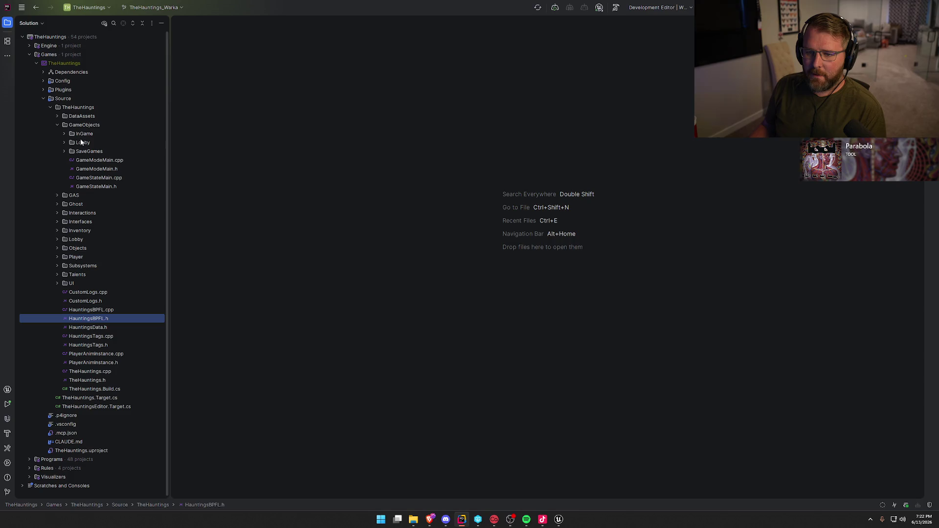
double_click(110, 185)
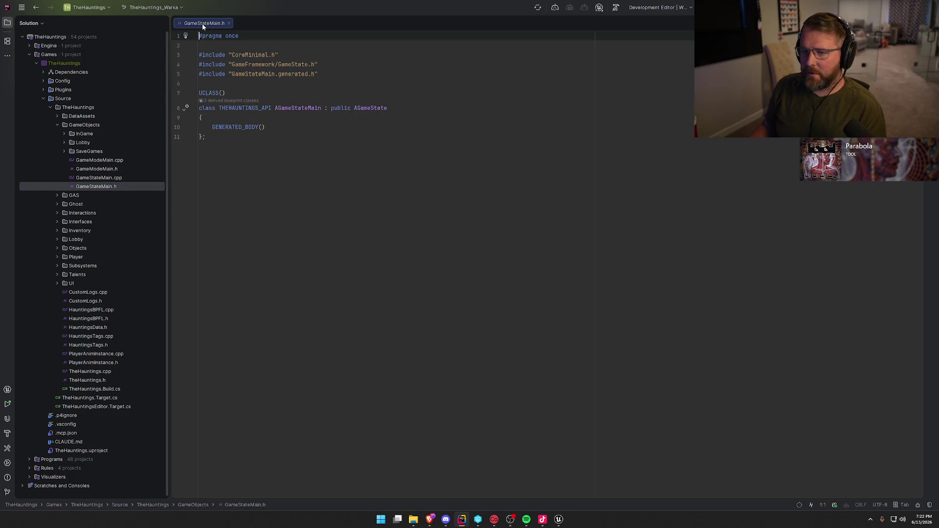
middle_click(203, 24)
Review GameStateLobby's BeginPlay, then open and close LobbyGameMode.cpp
click(64, 143)
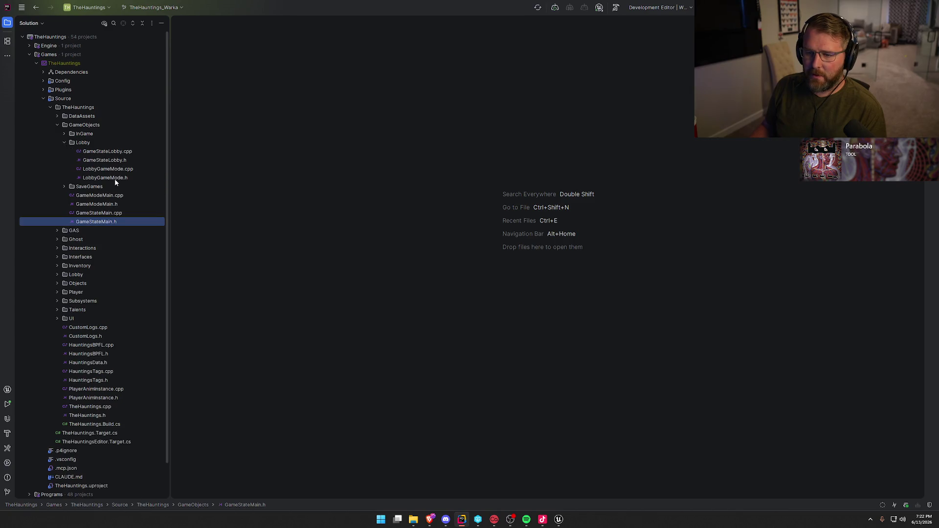
double_click(110, 160)
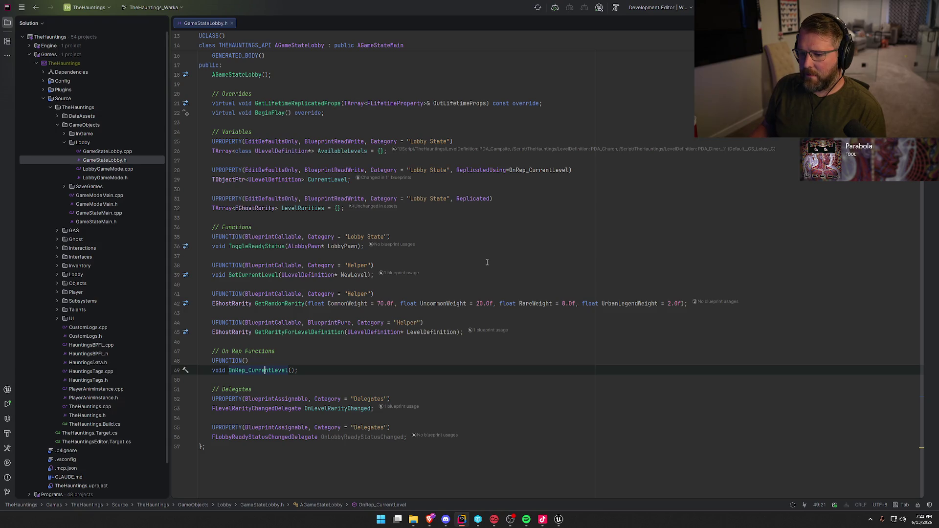
click(317, 373)
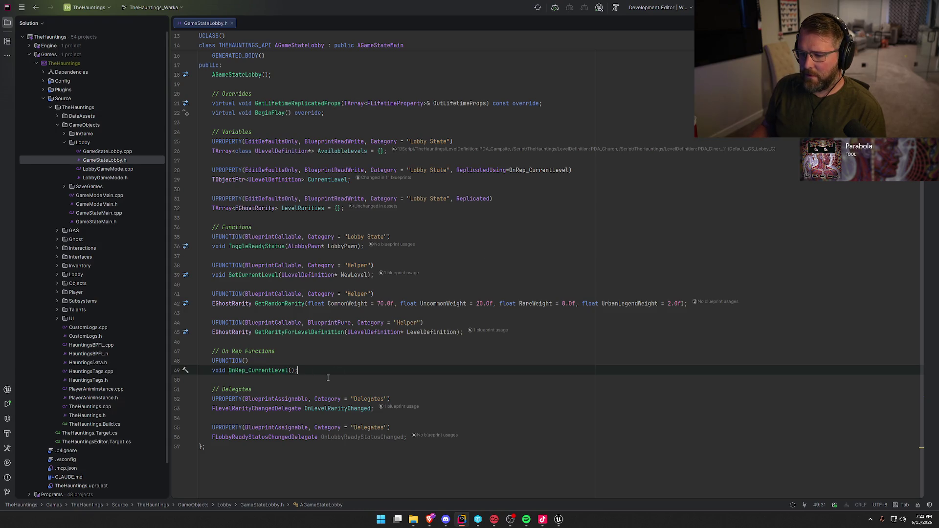
ctrl+click(288, 112)
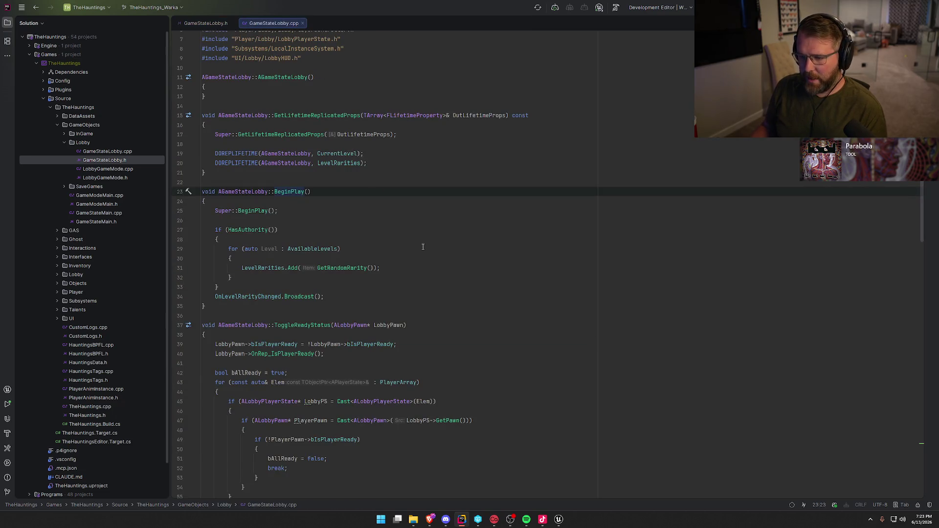
middle_click(194, 27)
double_click(106, 170)
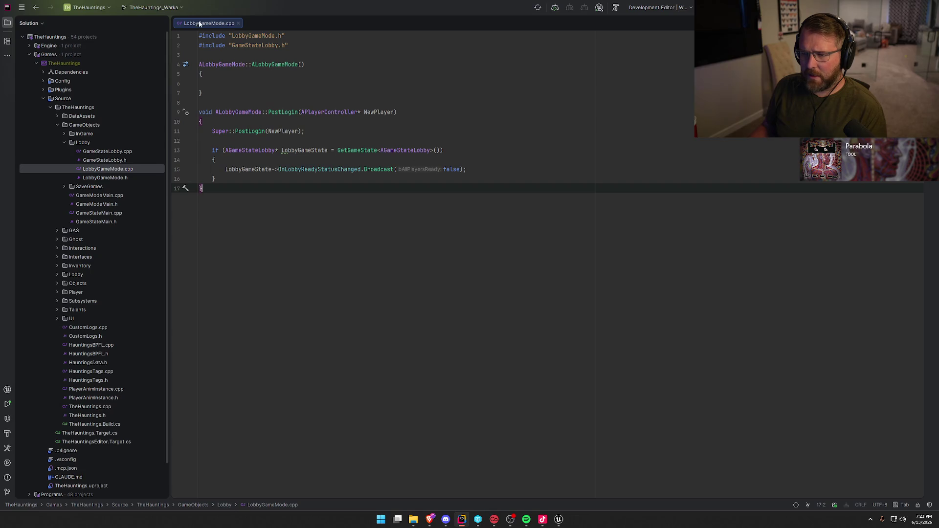
middle_click(201, 22)
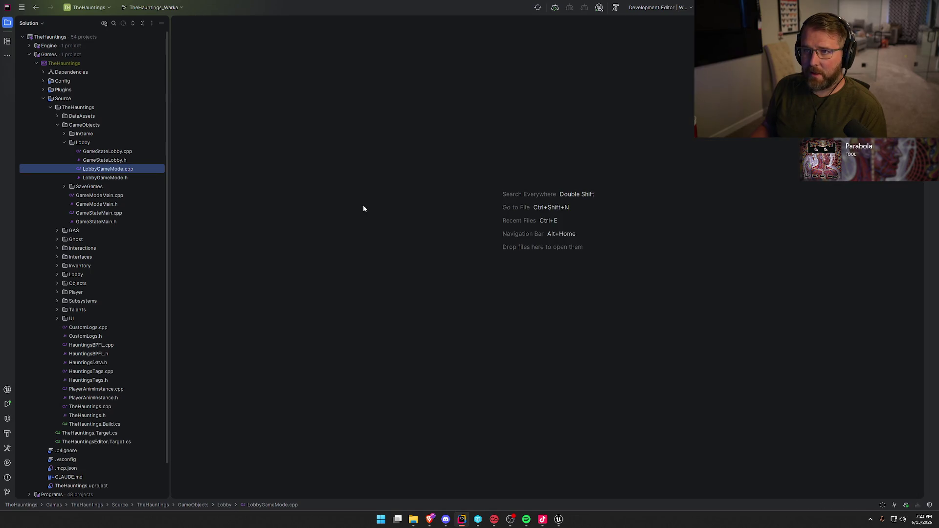
Collapse GameObjects and open LobbyCharacterPosition.cpp from the top-level Lobby folder
click(65, 142)
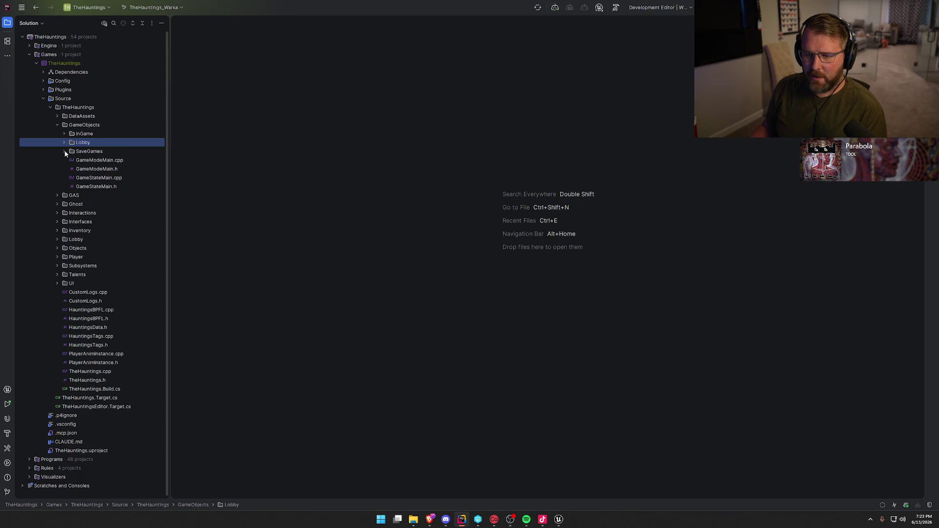
click(57, 125)
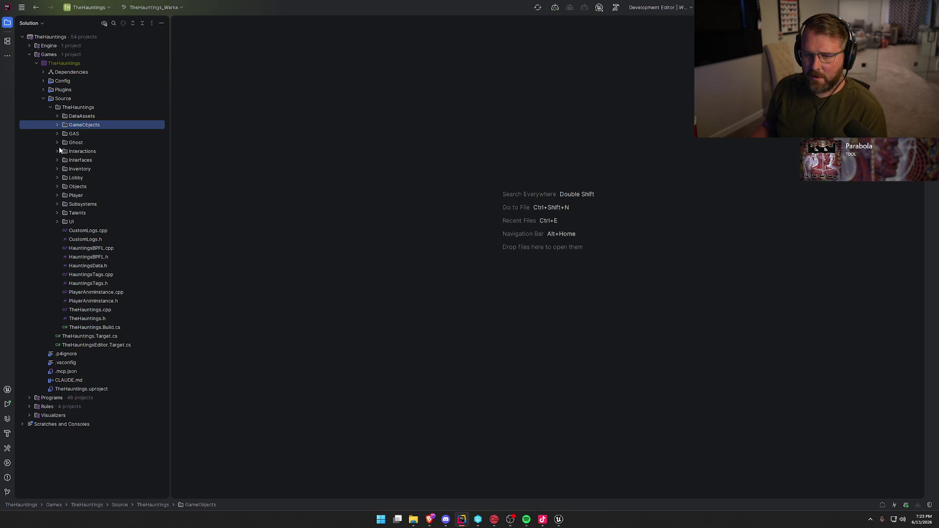
click(57, 178)
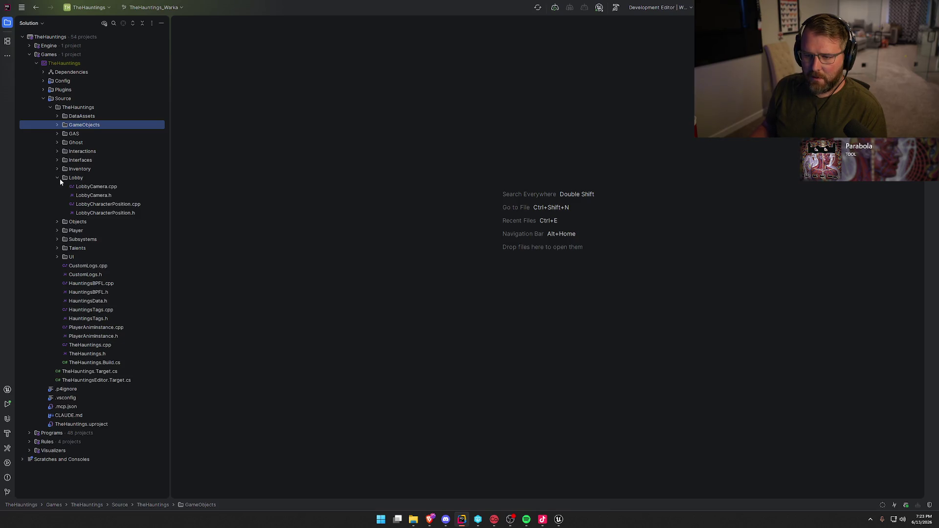
double_click(110, 206)
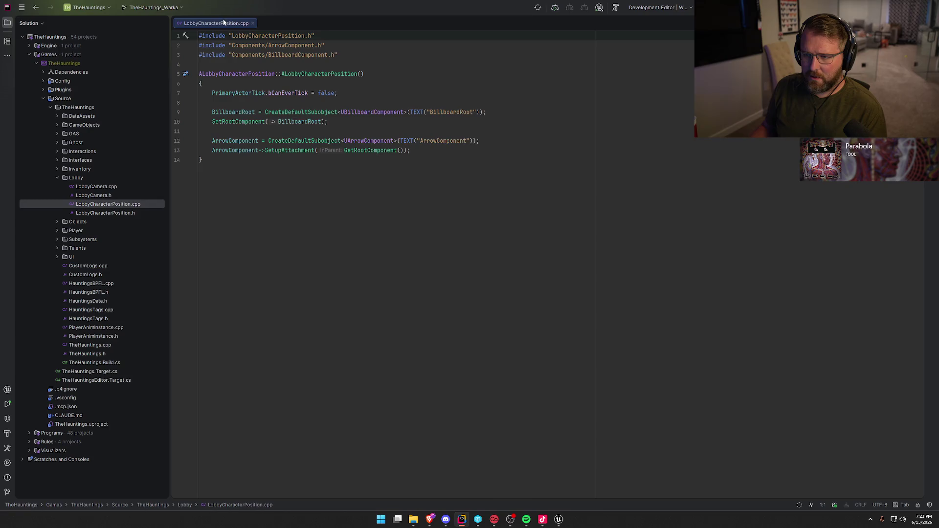
Close LobbyCharacterPosition.cpp and open LocalInstanceSystem.cpp via Player/Lobby and Subsystems
key(ctrl+F4)
click(57, 178)
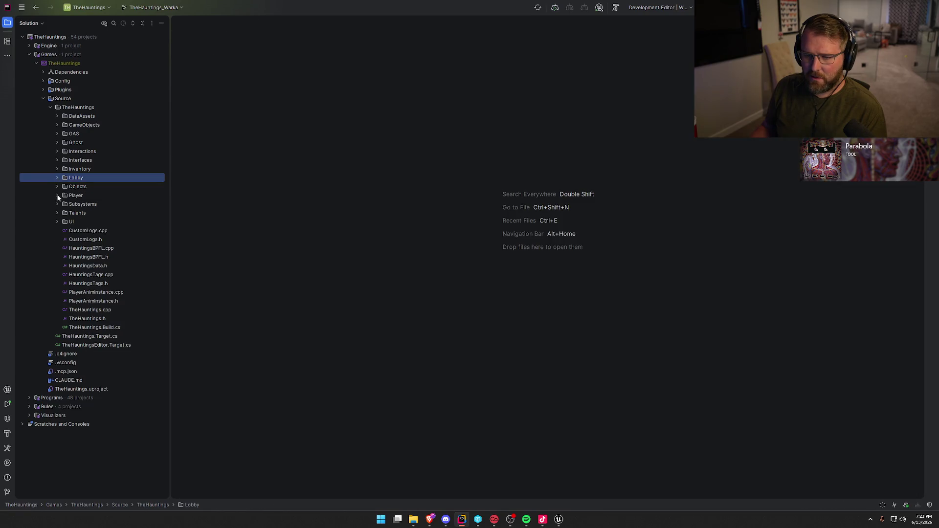
click(57, 195)
click(64, 213)
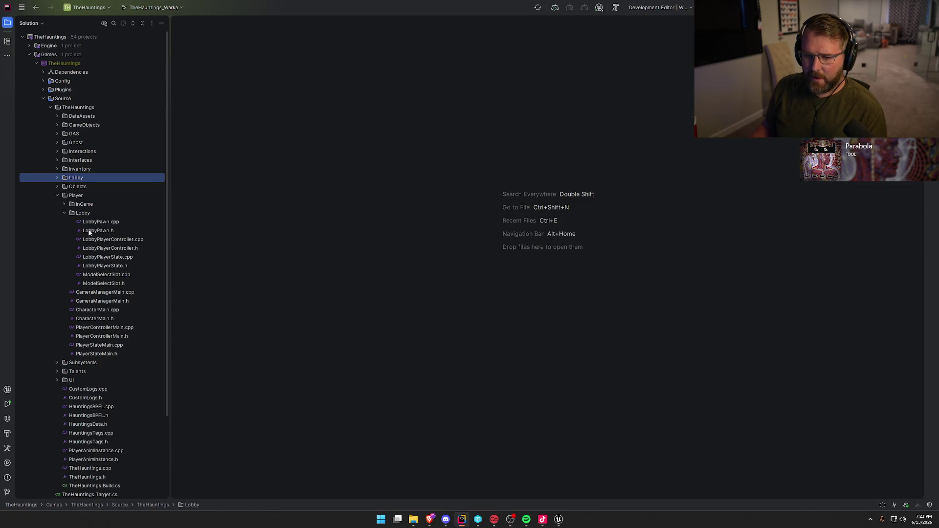
scroll(138, 249, down, 5)
click(58, 264)
double_click(105, 273)
Read through the LoginWithSteam code, then return to the LobbyMenu level in Unreal
scroll(510, 284, up, 10)
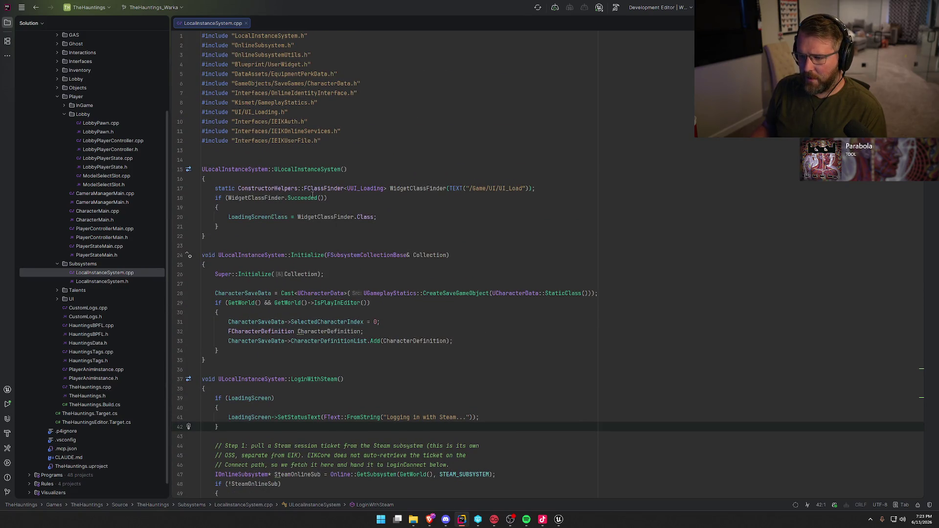
scroll(334, 264, down, 5)
scroll(333, 264, down, 2)
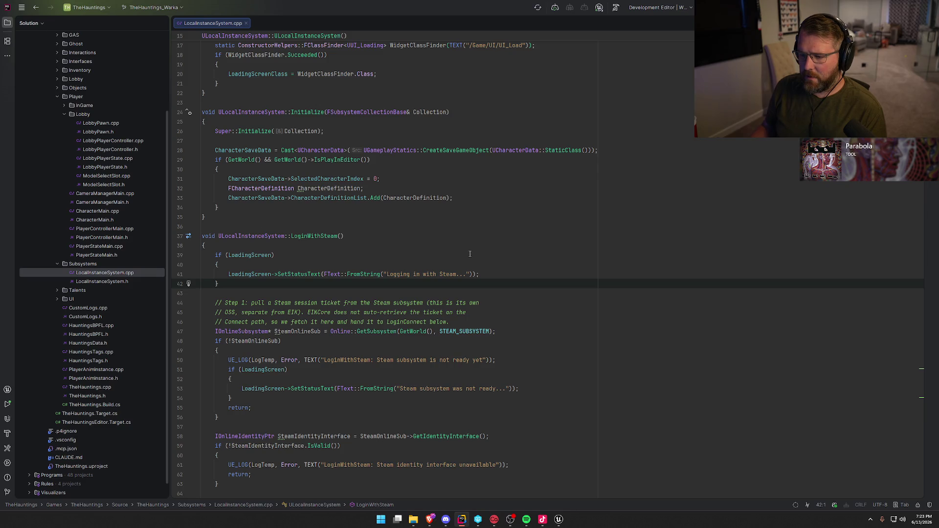
scroll(556, 308, down, 5)
scroll(563, 315, up, 6)
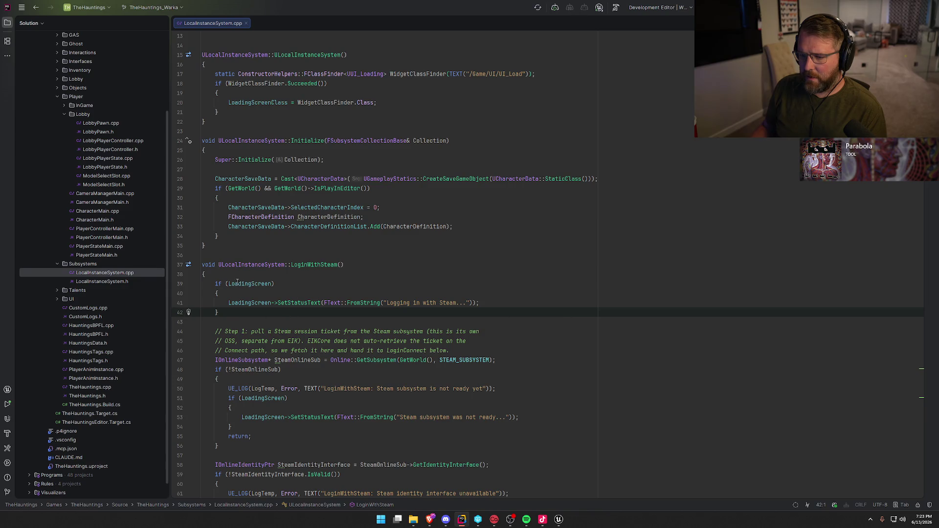
click(489, 304)
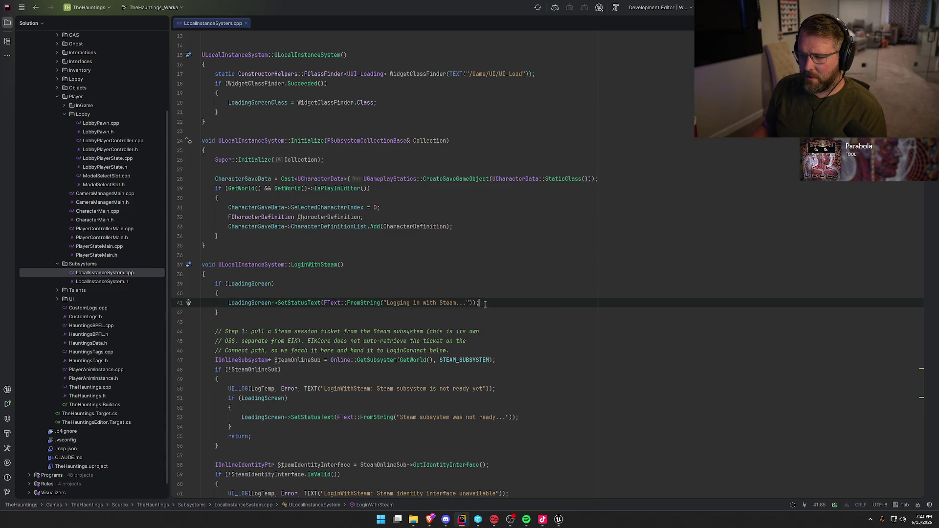
click(559, 519)
click(58, 15)
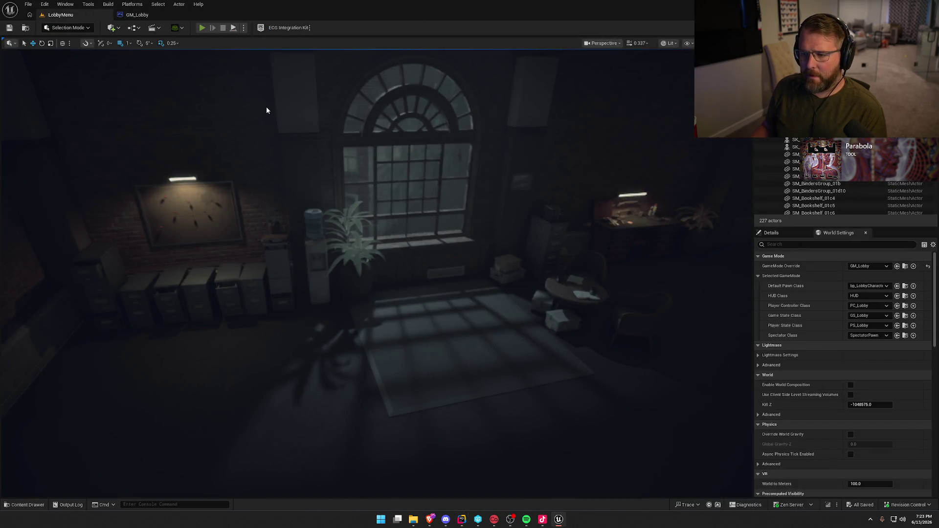
Briefly test-play the LobbyMenu level with Alt+P, then stop it
key(alt+p)
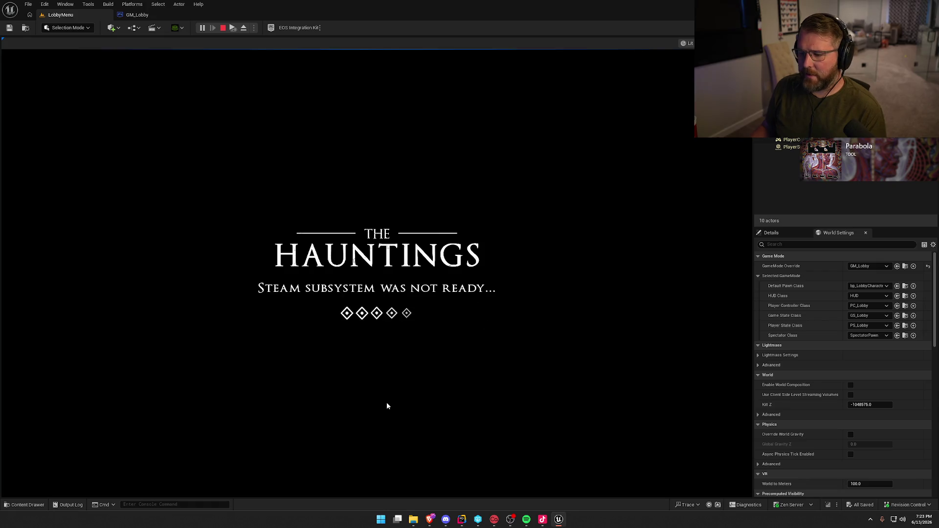
key(Escape)
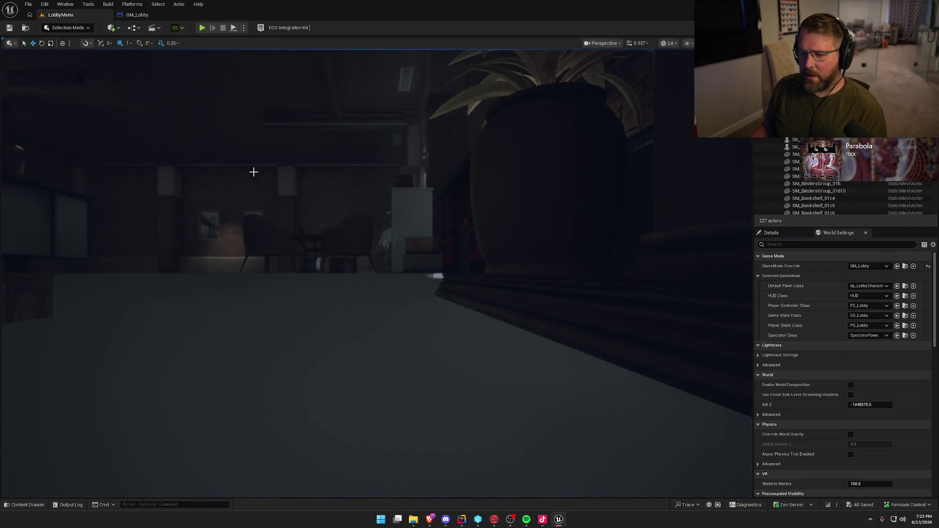
key(ctrl+space)
drag(428, 272, 427, 272)
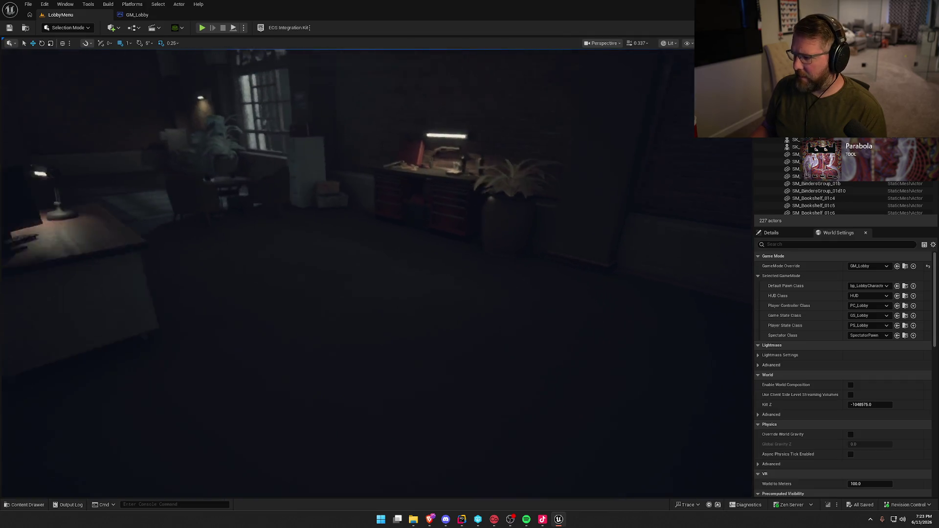
Open the Entry map from the Maps folder in the Content Drawer
key(ctrl+space)
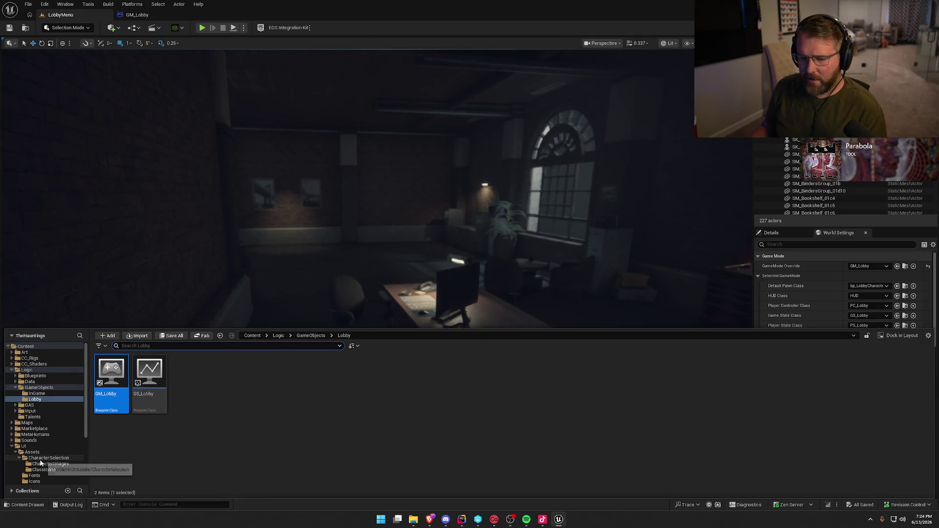
click(27, 423)
double_click(163, 412)
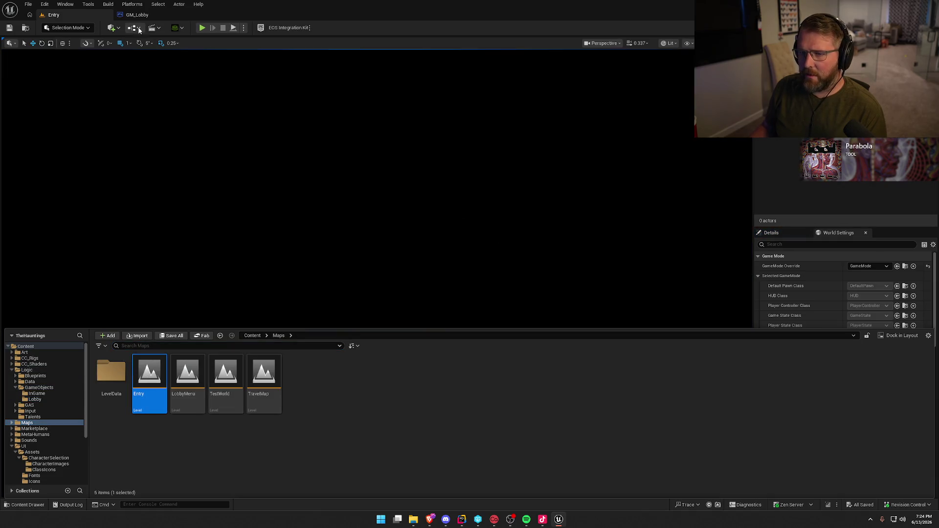
Add a Print String 'Entry Level Starting' after BeginPlay in the Entry Level Blueprint and save
click(140, 30)
click(162, 81)
mouse_move(297, 174)
mouse_down()
mouse_move(314, 202)
mouse_move(222, 184)
mouse_move(455, 332)
mouse_up()
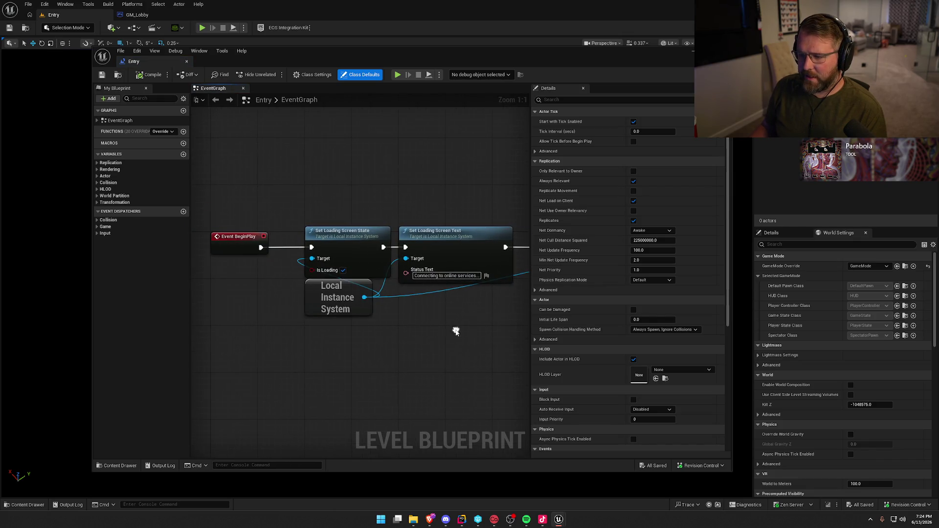
drag(261, 247, 276, 137)
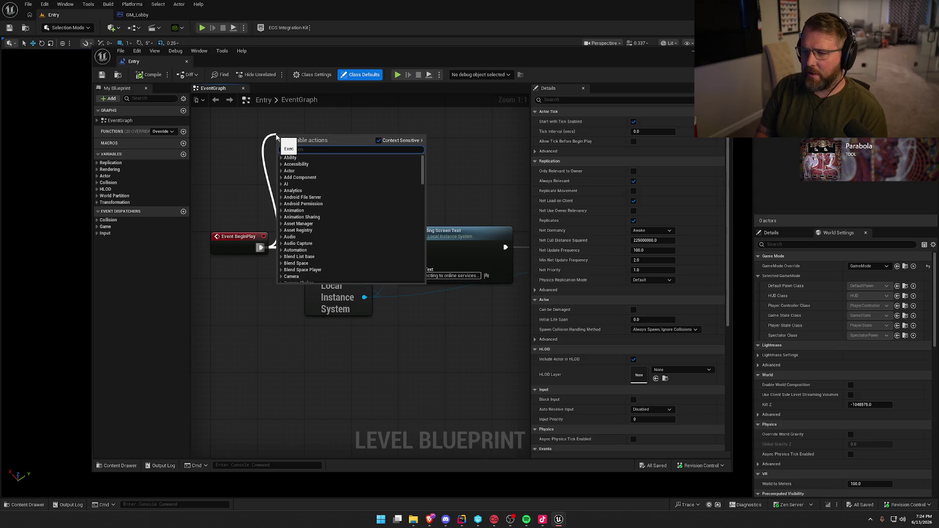
text(print string)
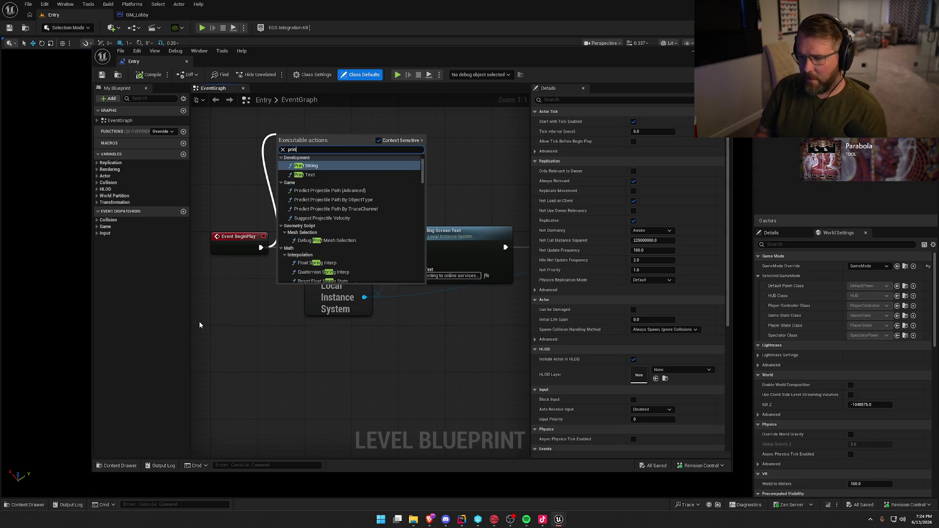
key(Return)
text(En)
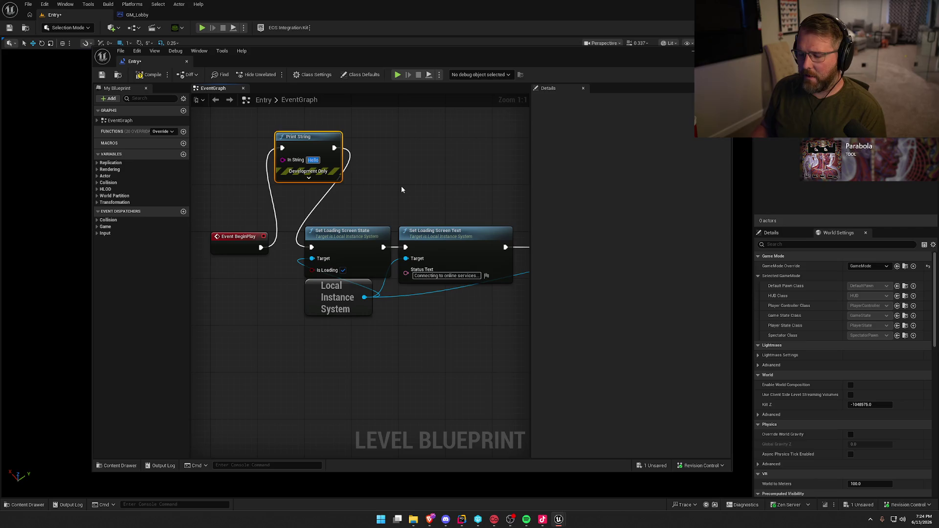
text(try Level Starting)
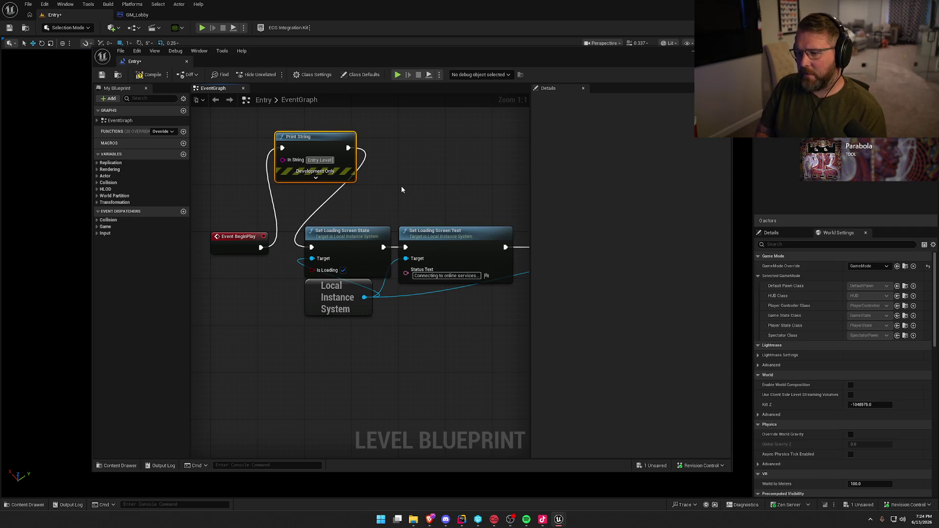
click(401, 189)
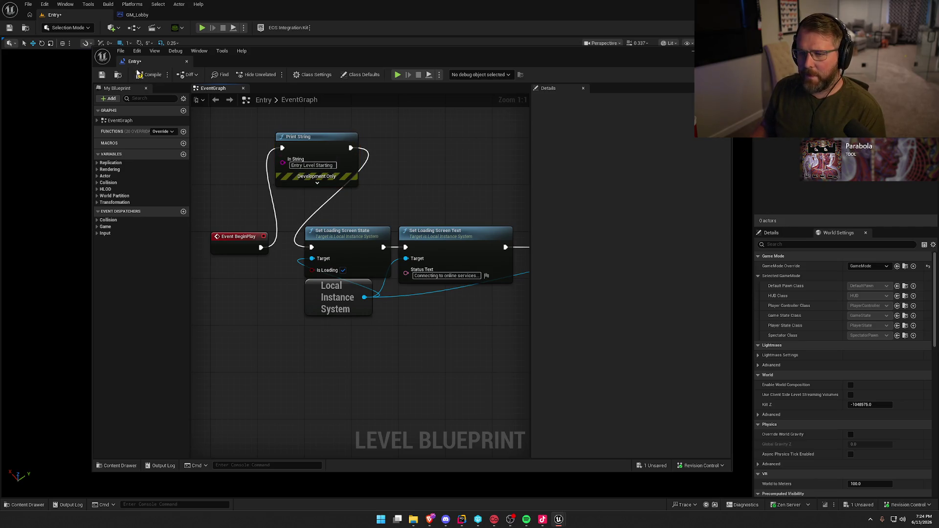
click(186, 62)
click(485, 343)
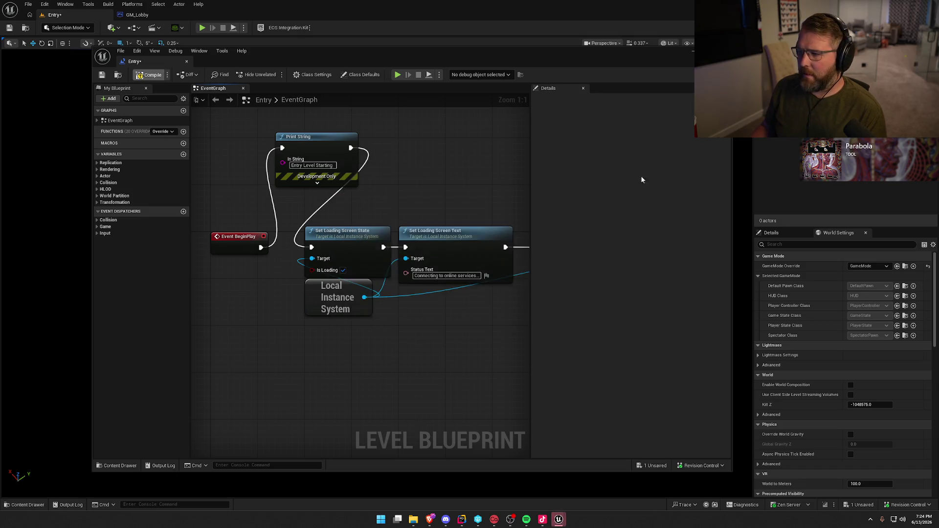
Reopen the LobbyMenu map and briefly test-play it
key(ctrl+space)
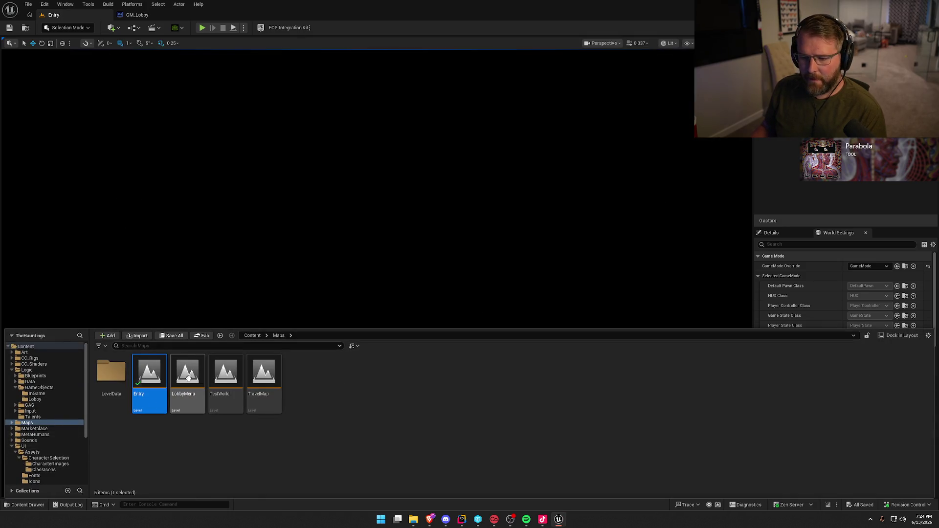
double_click(187, 376)
click(202, 27)
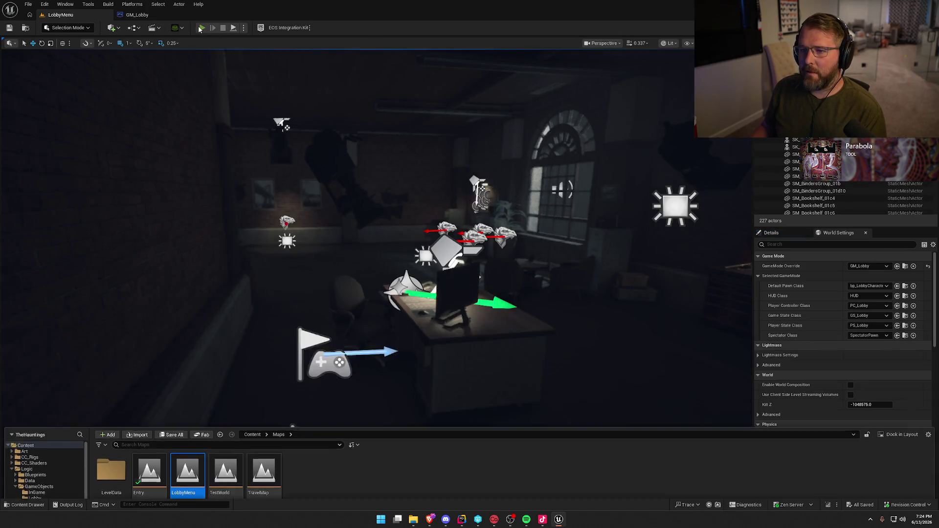
key(Escape)
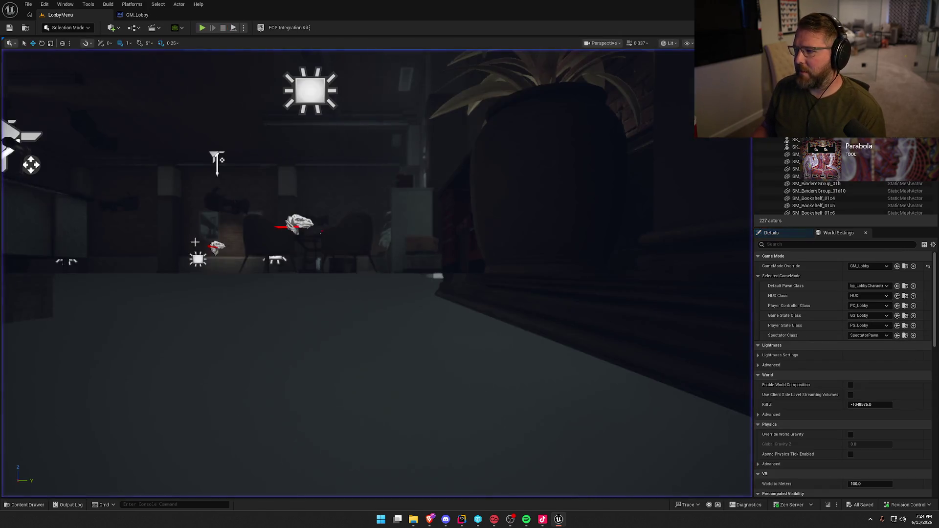
Bring up the Maps folder, clear the LobbyMenu selection, and switch to Rider
key(ctrl+space)
click(325, 248)
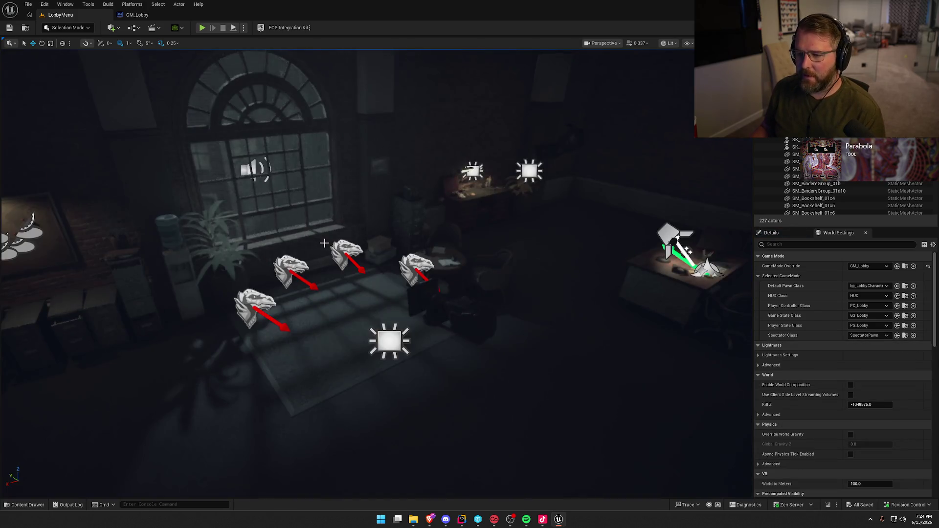
key(ctrl+space)
click(318, 443)
click(462, 519)
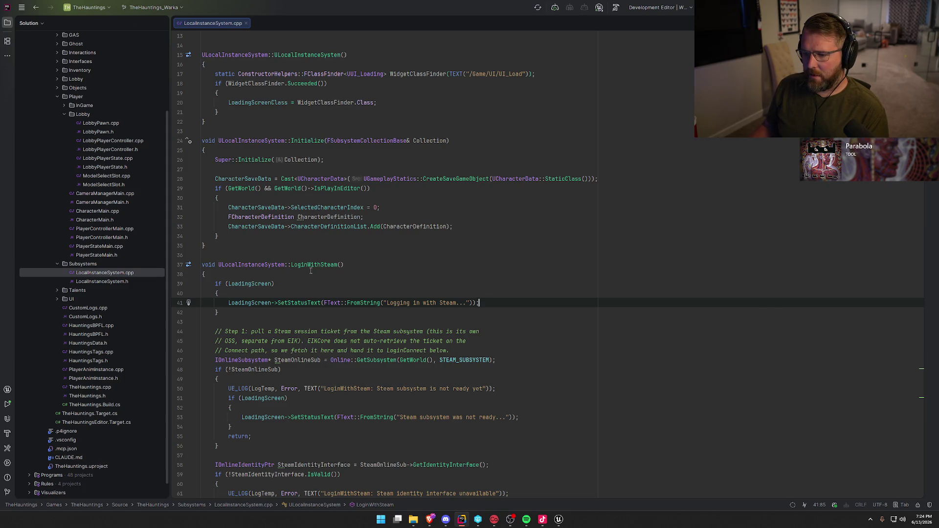
Expand UI > Lobby in the solution tree and place the caret at line 22
scroll(407, 305, up, 4)
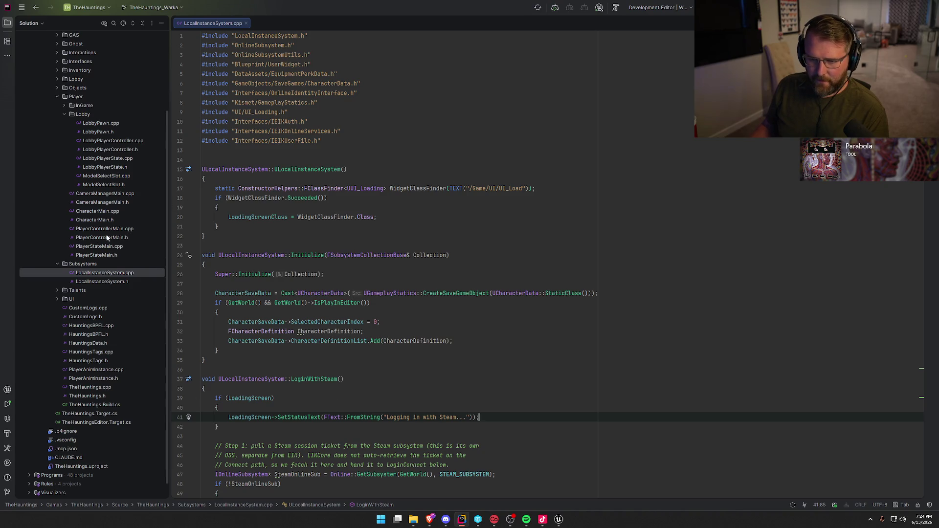
click(57, 299)
click(64, 317)
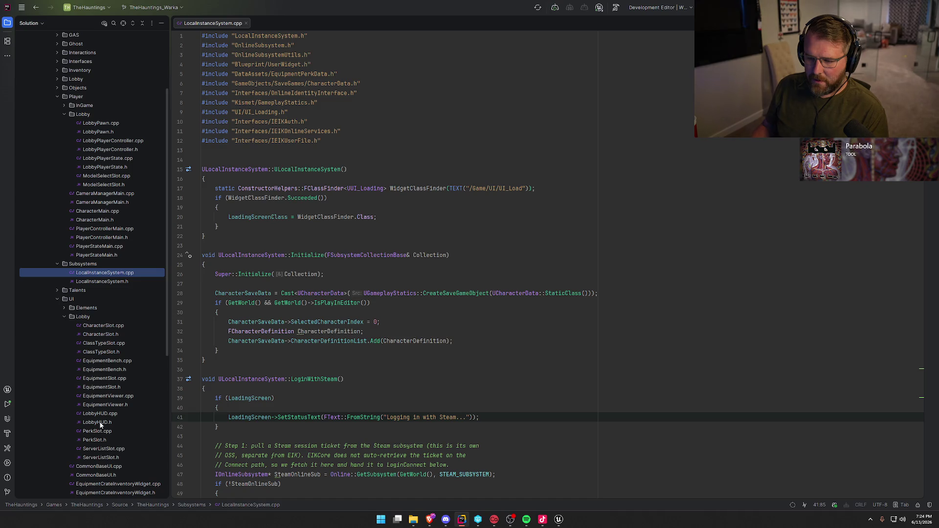
click(314, 239)
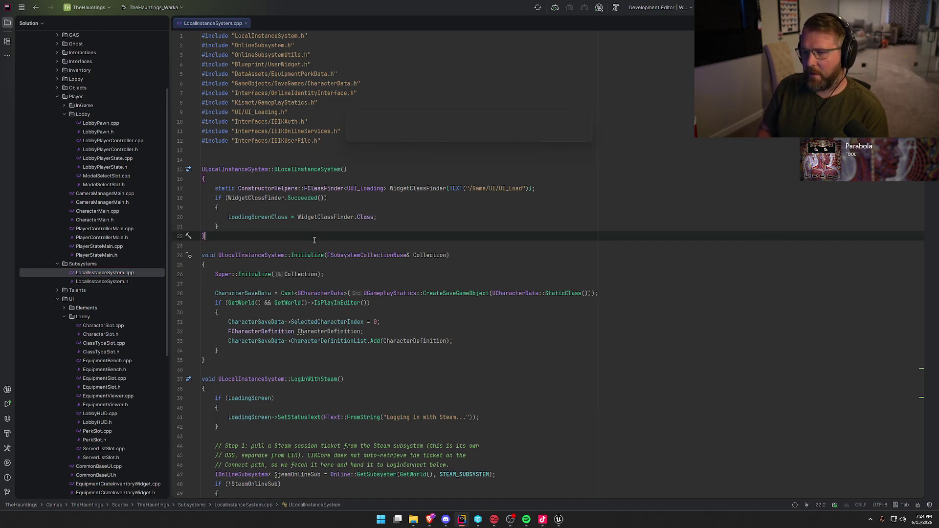
Search the project for 'EntryMap'
key(shift)
key(shift)
text(EntryMap)
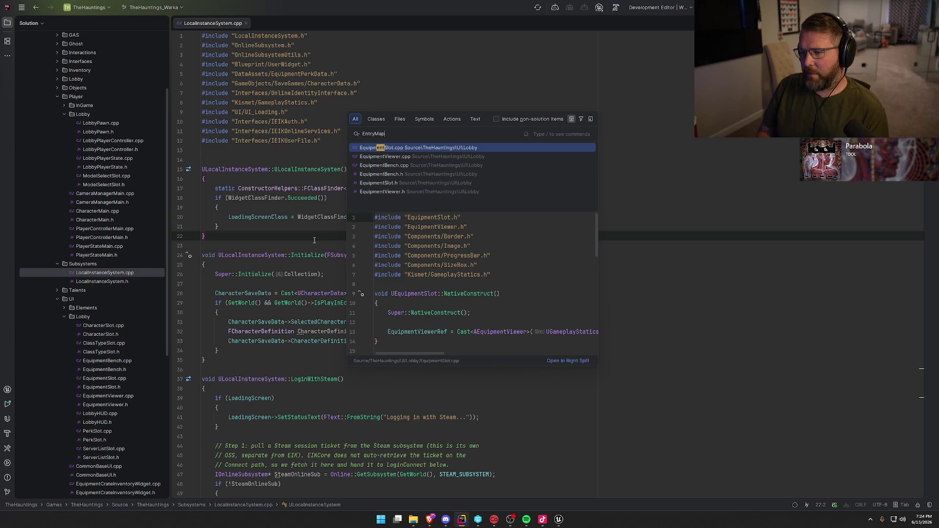
key(alt+Tab)
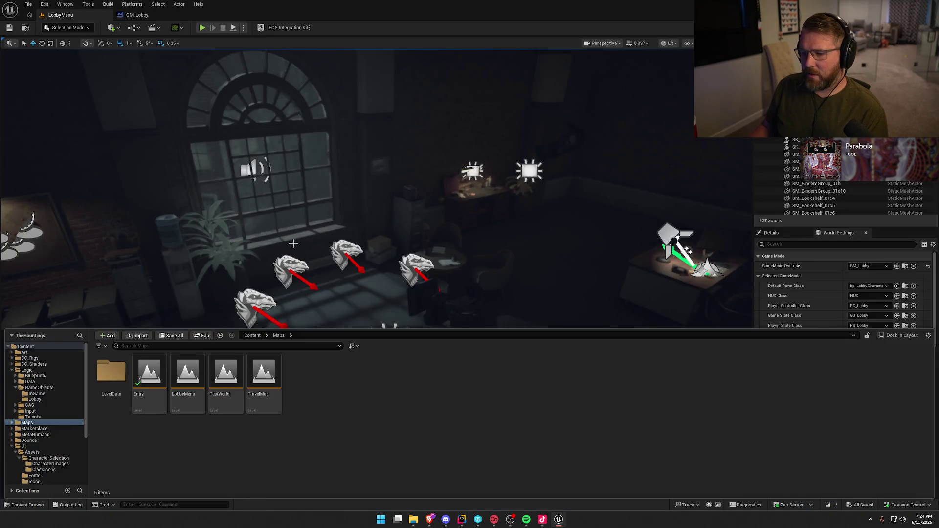
key(alt+Tab)
key(ctrl+f)
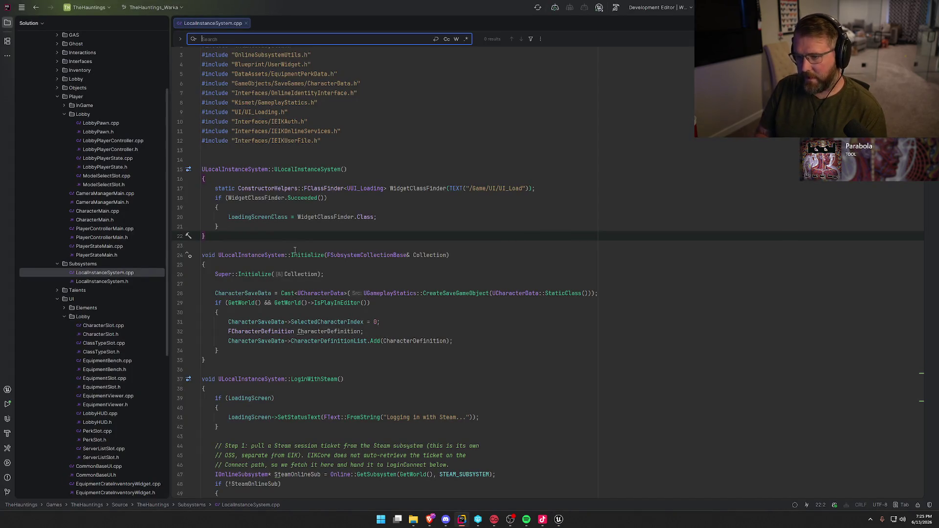
key(ctrl+t)
key(Escape)
key(Escape)
key(ctrl+t)
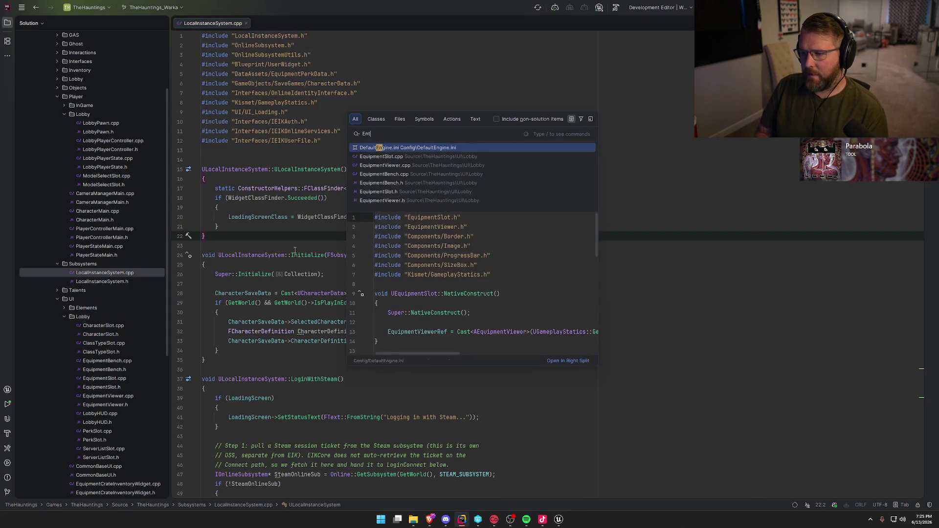
Search for 'Entry', browse the matches, then close the results and LocalInstanceSystem.cpp
text(Entry)
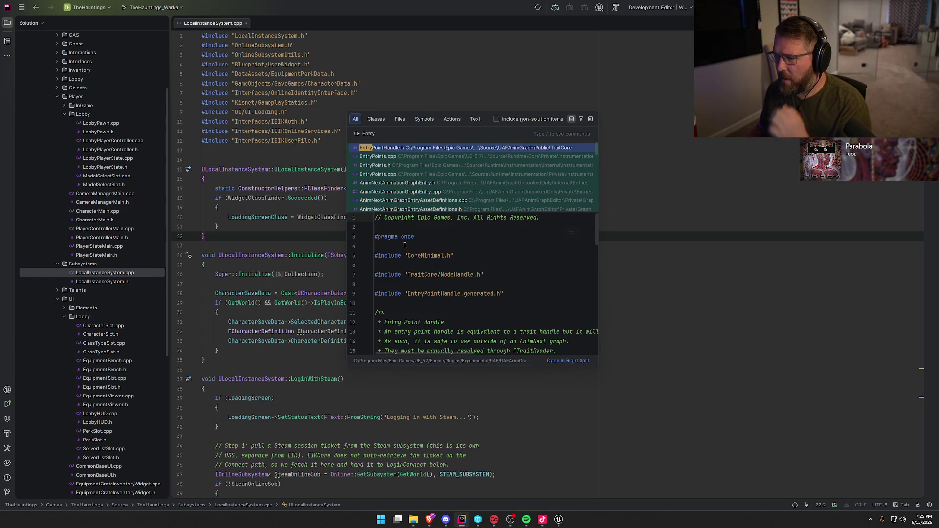
scroll(506, 188, down, 3)
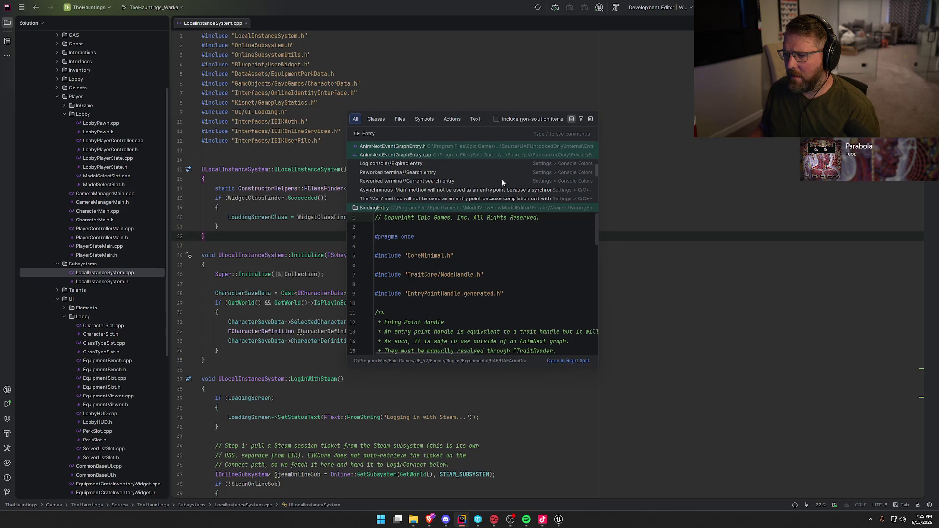
scroll(502, 180, down, 2)
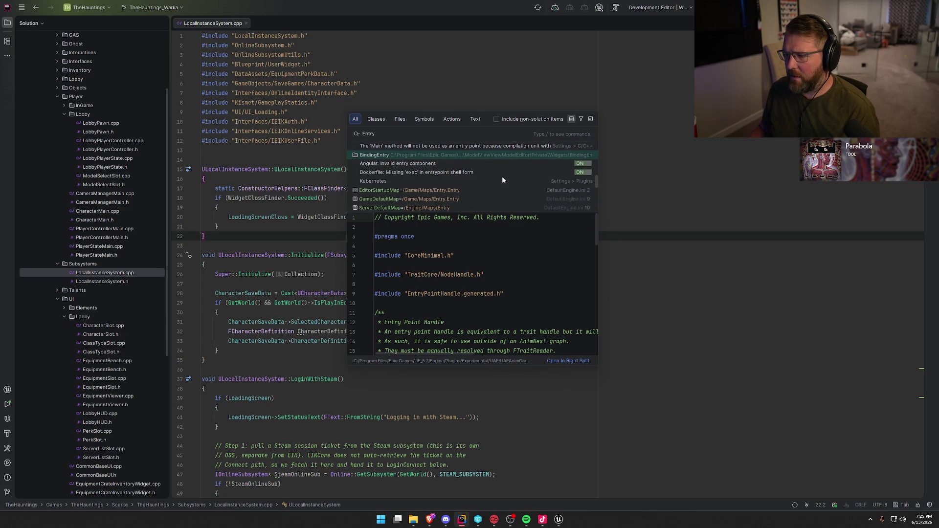
scroll(503, 180, down, 2)
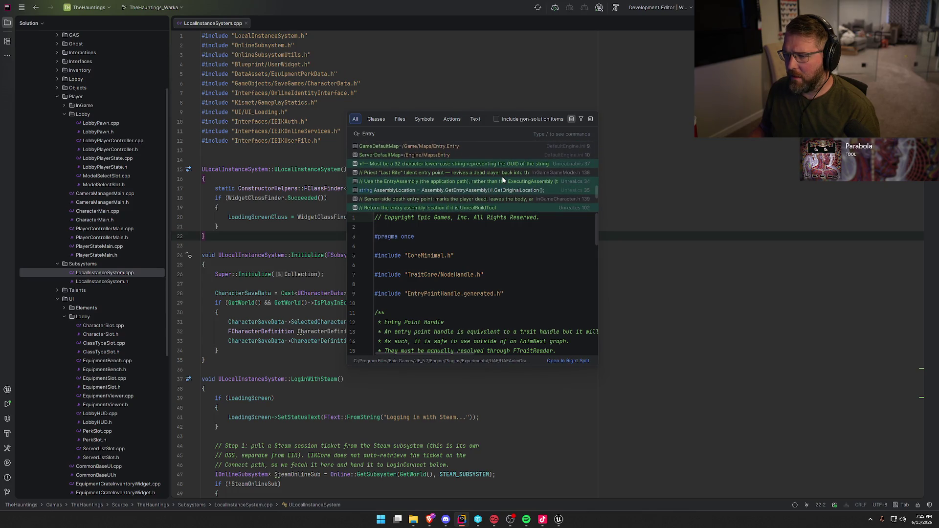
scroll(502, 180, up, 1)
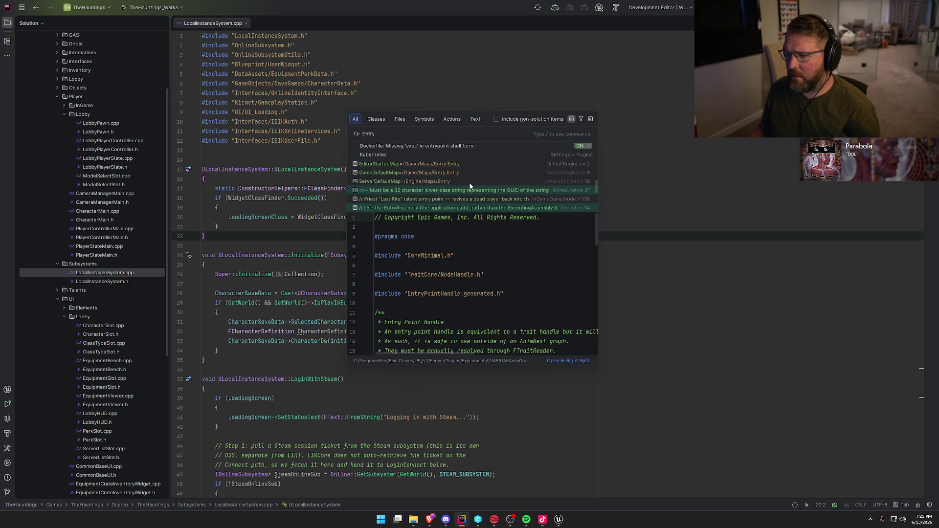
scroll(463, 184, down, 2)
scroll(480, 170, down, 1)
scroll(480, 170, down, 1)
scroll(480, 171, up, 5)
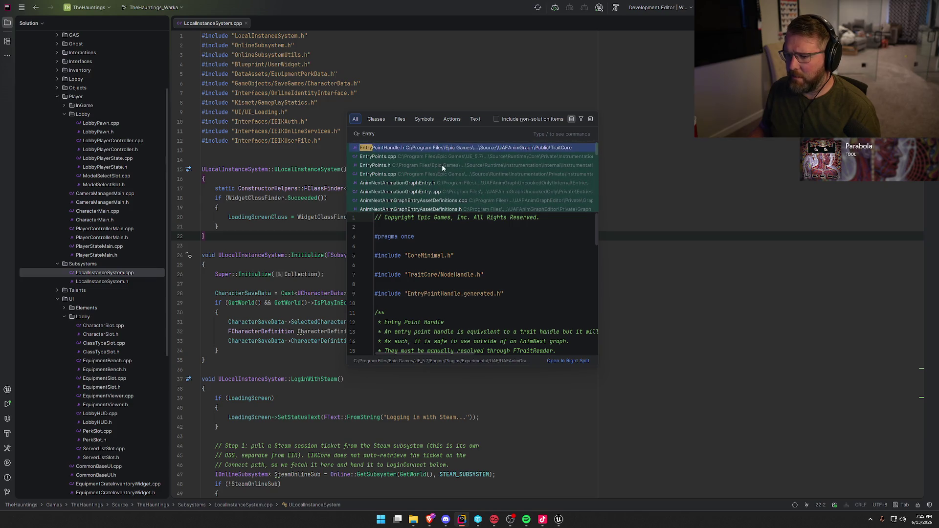
click(219, 233)
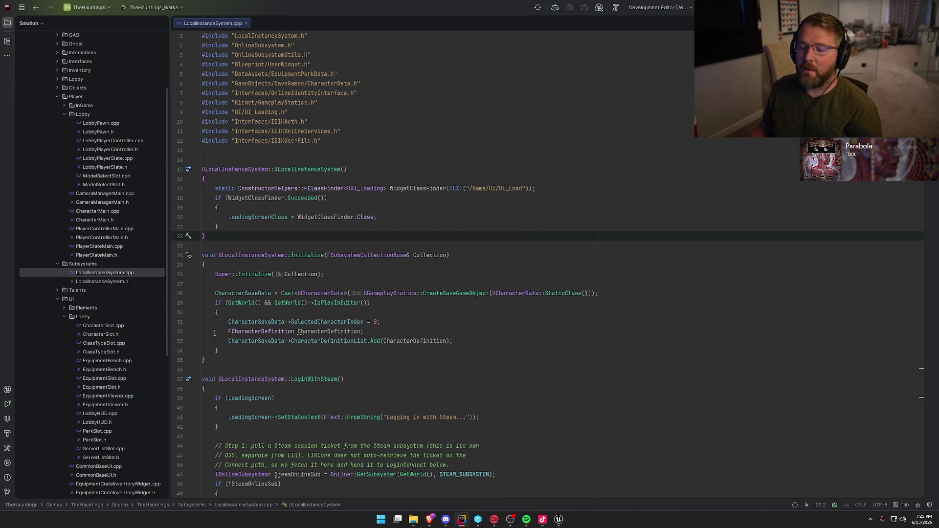
middle_click(205, 24)
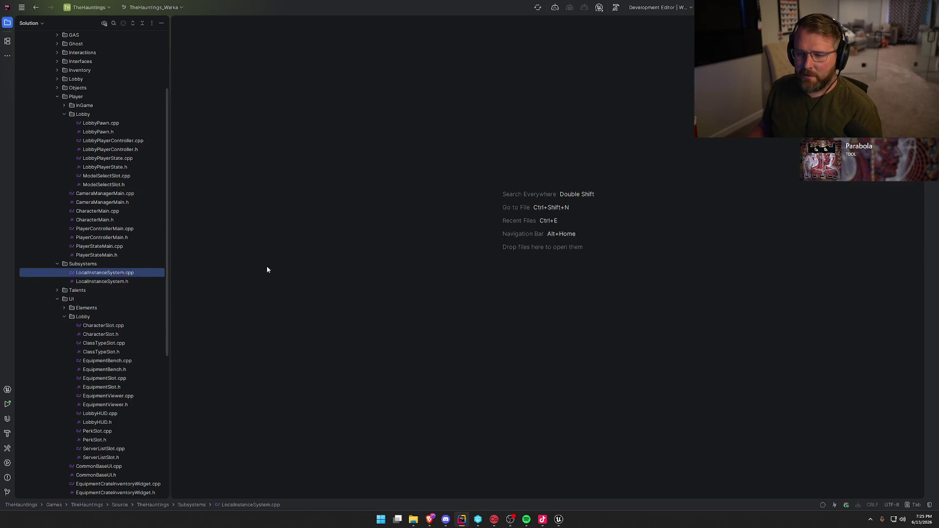
Search the whole project for 'OpenLevel(' and open the hit in LocalInstanceSystem.cpp
scroll(112, 347, down, 4)
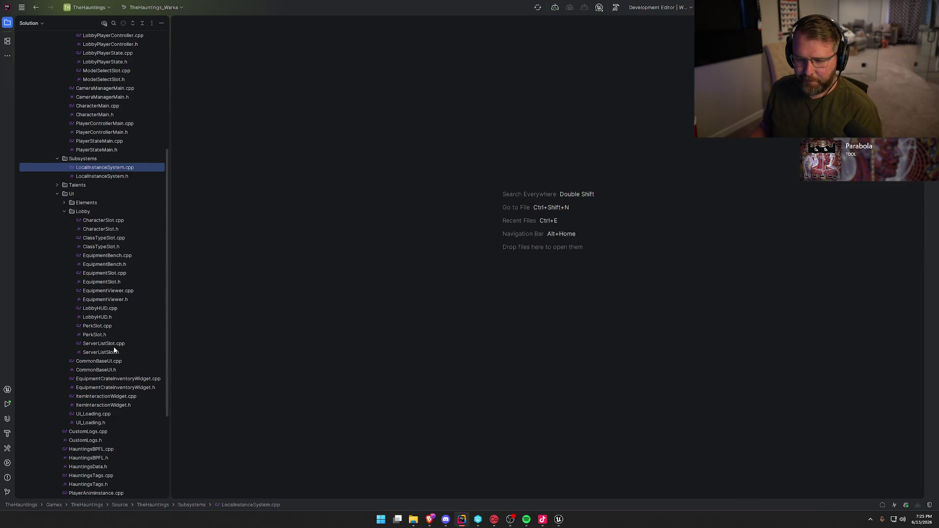
key(shift)
key(shift)
text(Open)
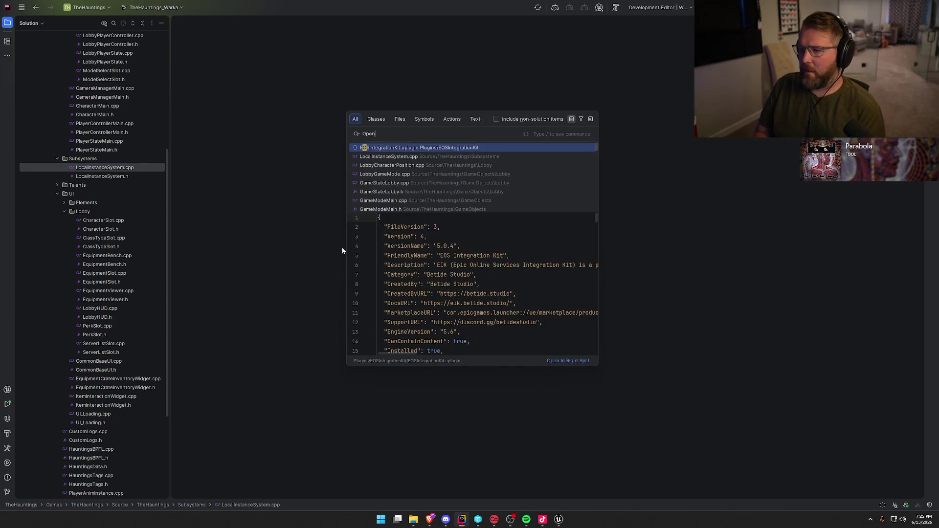
text(Level)
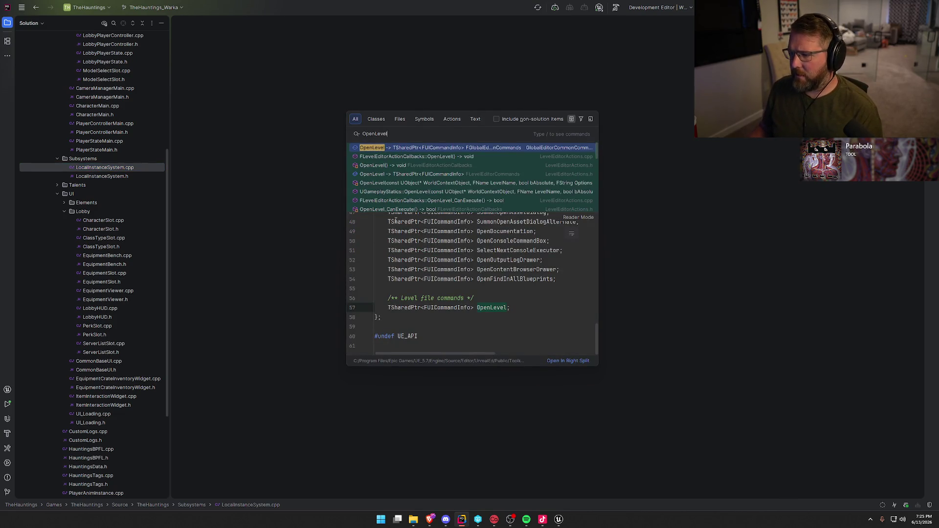
scroll(465, 171, down, 3)
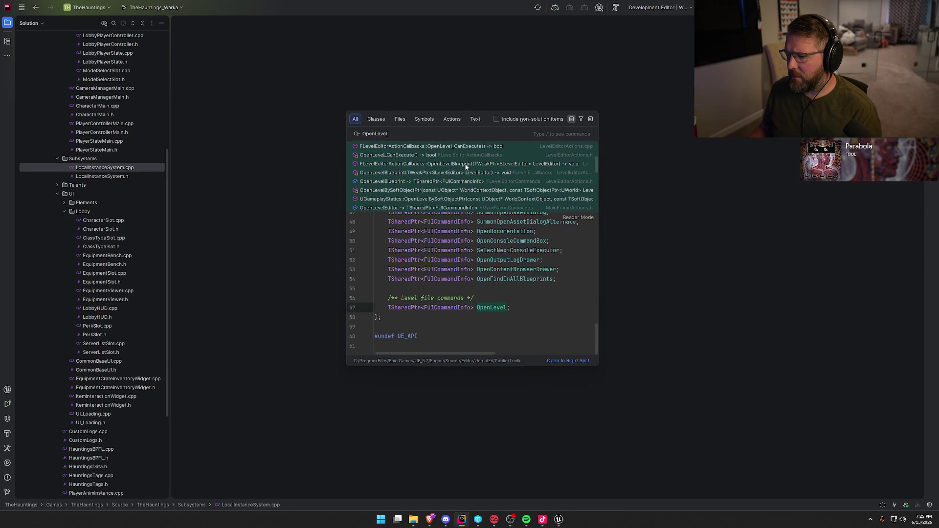
text(()
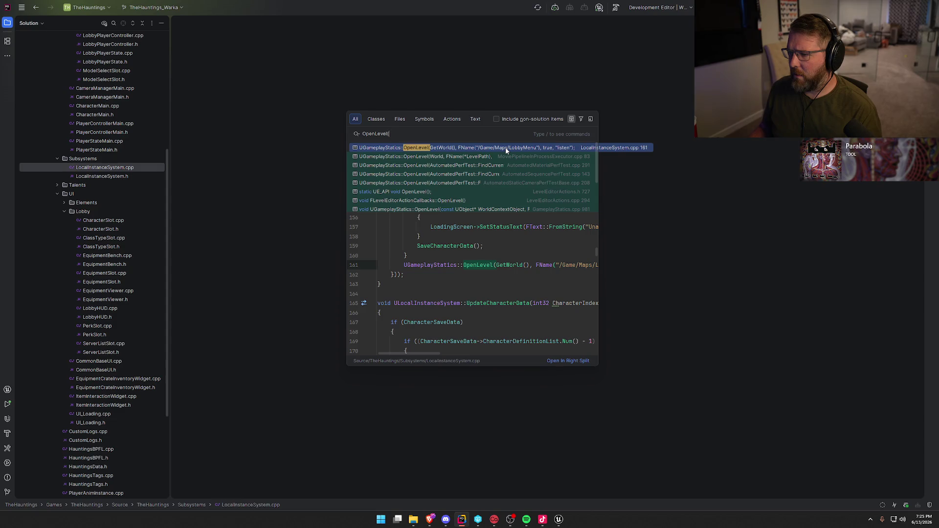
scroll(494, 299, up, 1)
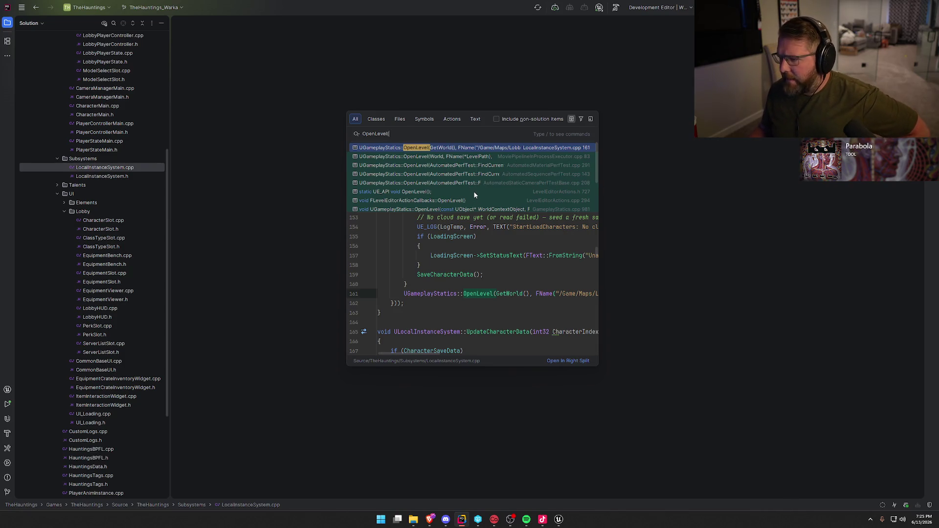
scroll(474, 195, down, 2)
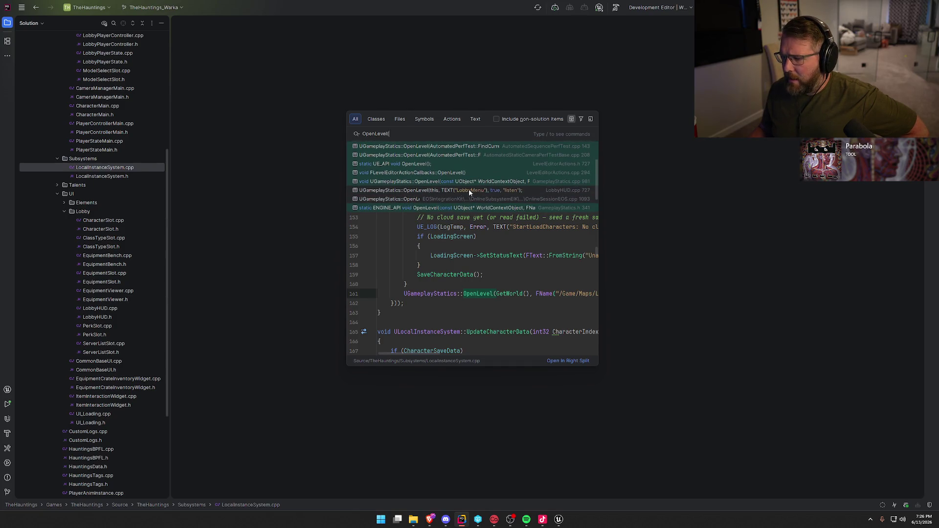
scroll(471, 191, down, 2)
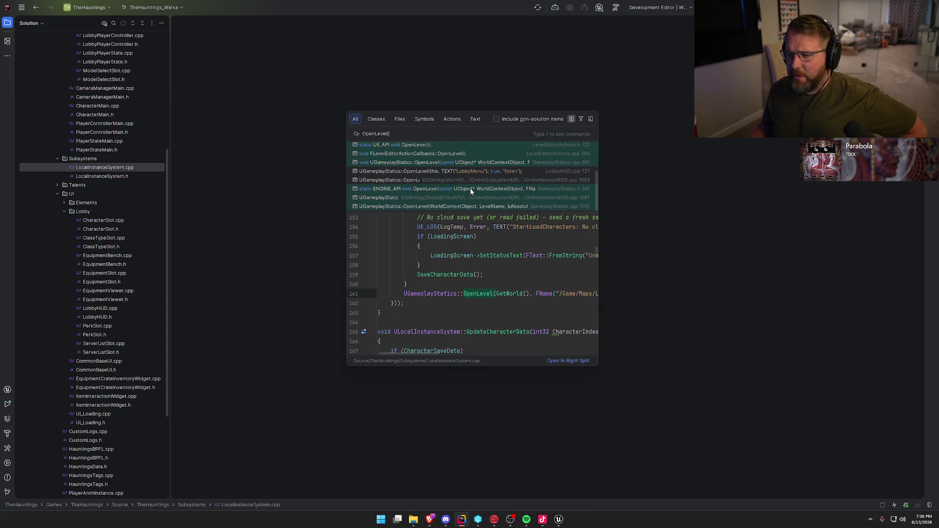
scroll(470, 190, up, 3)
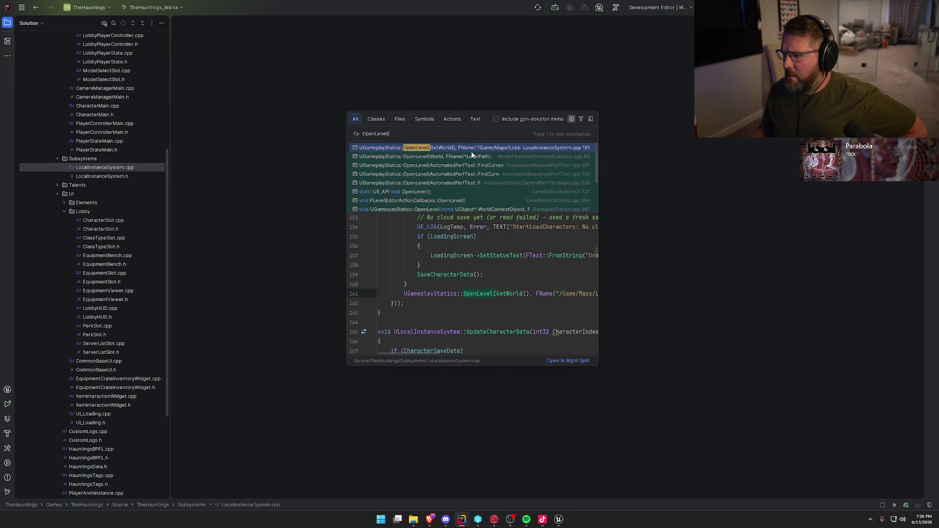
key(Return)
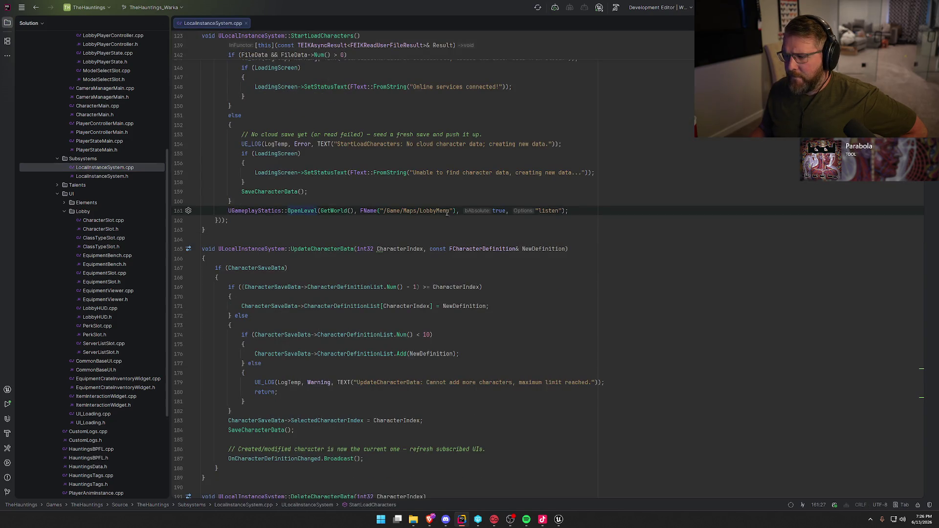
Read through the character load and save functions, then close LocalInstanceSystem.cpp
scroll(549, 272, up, 8)
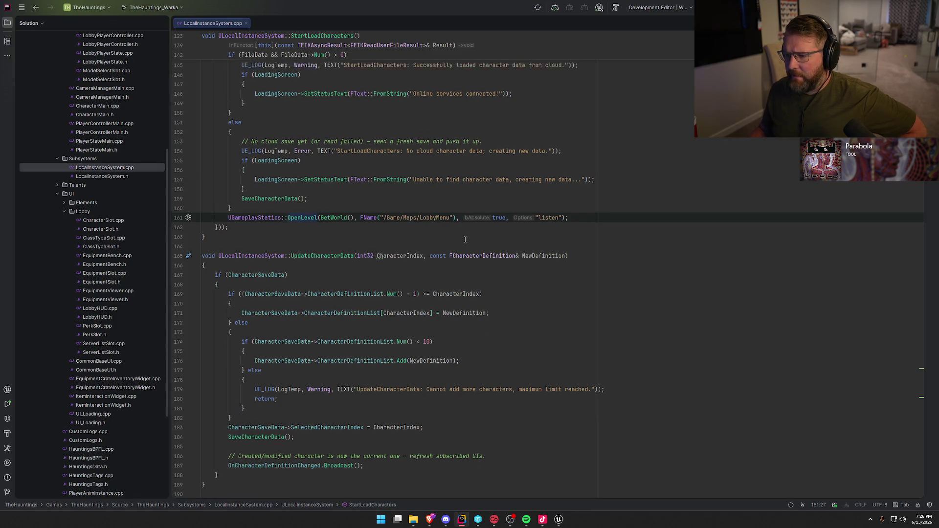
scroll(549, 272, up, 1)
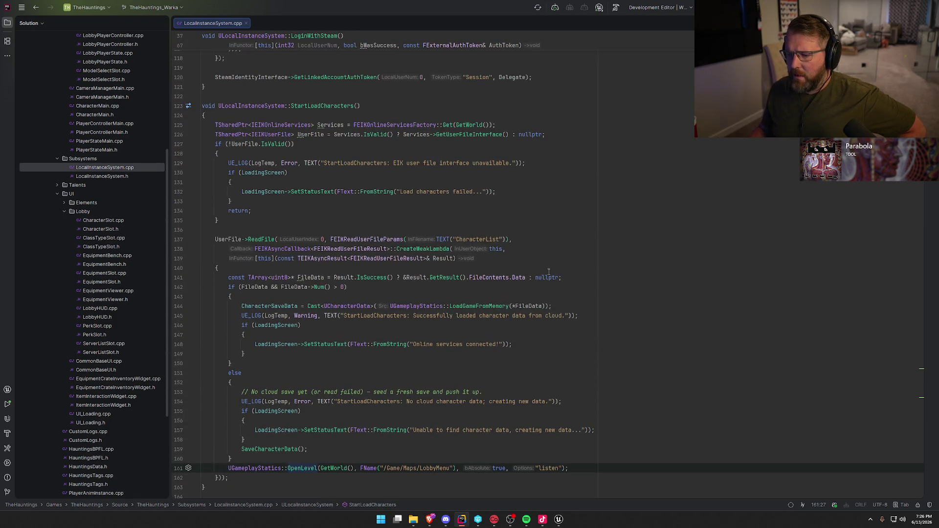
scroll(549, 272, down, 1)
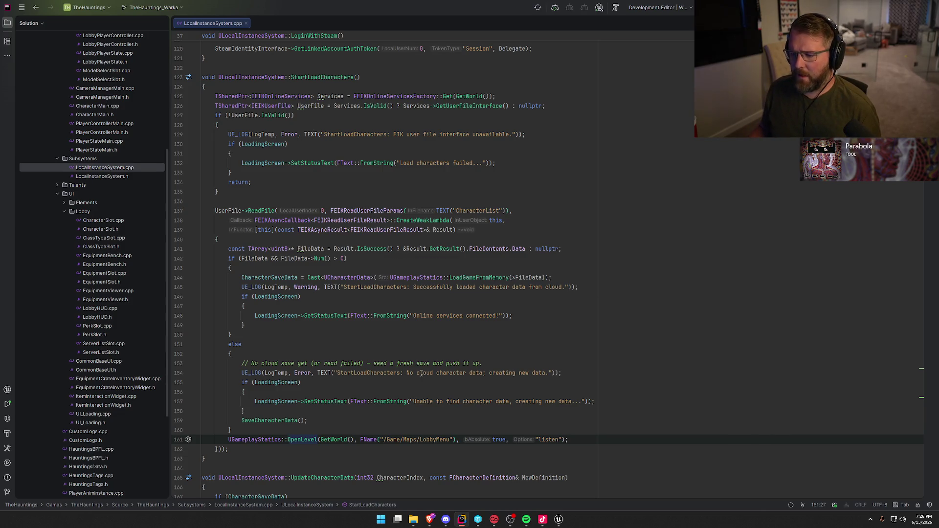
scroll(422, 375, down, 5)
scroll(426, 365, down, 5)
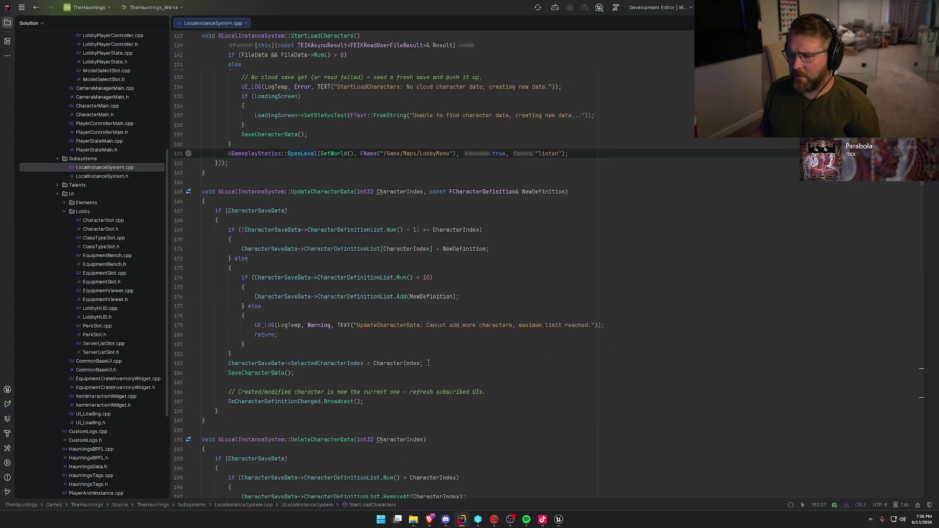
scroll(429, 363, down, 6)
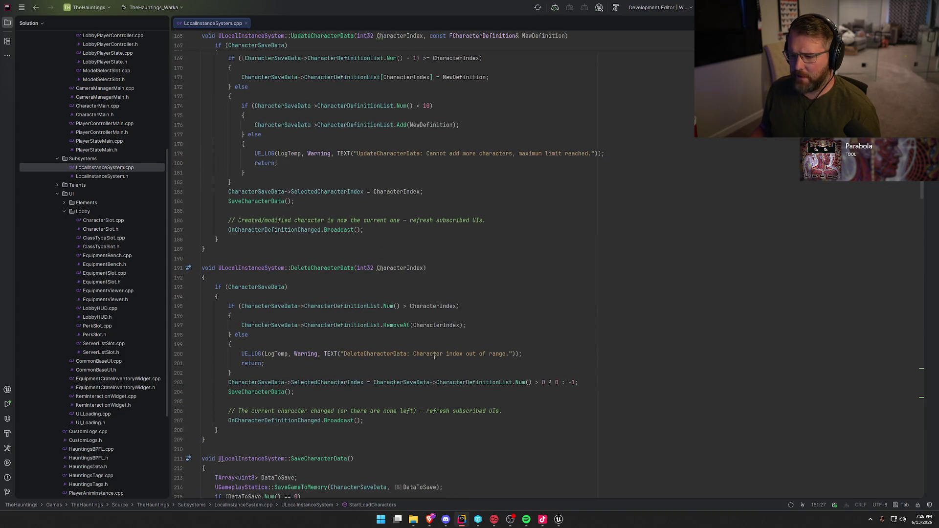
scroll(435, 357, up, 6)
scroll(435, 356, down, 15)
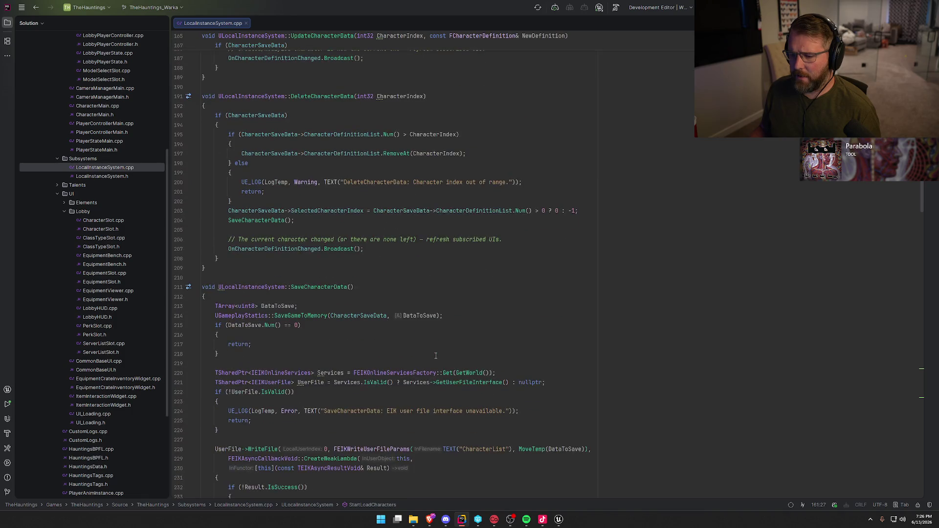
scroll(436, 356, down, 5)
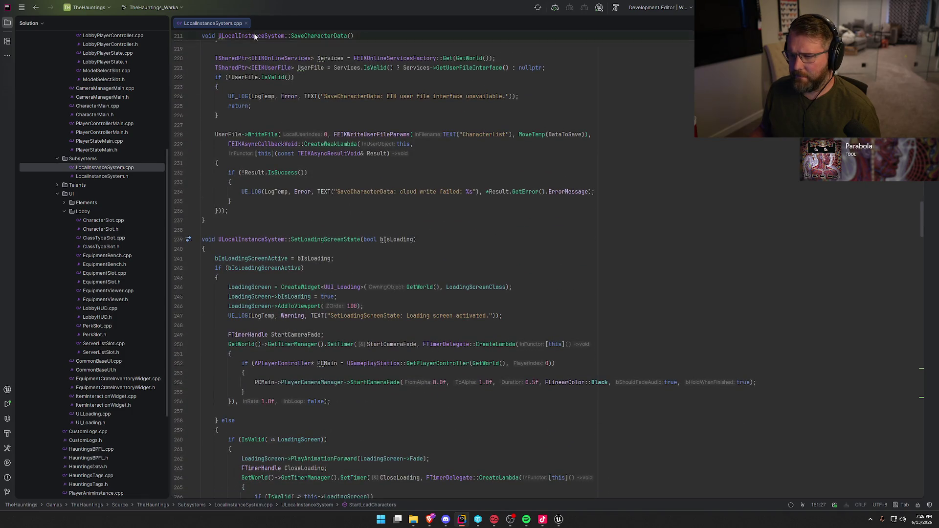
middle_click(221, 19)
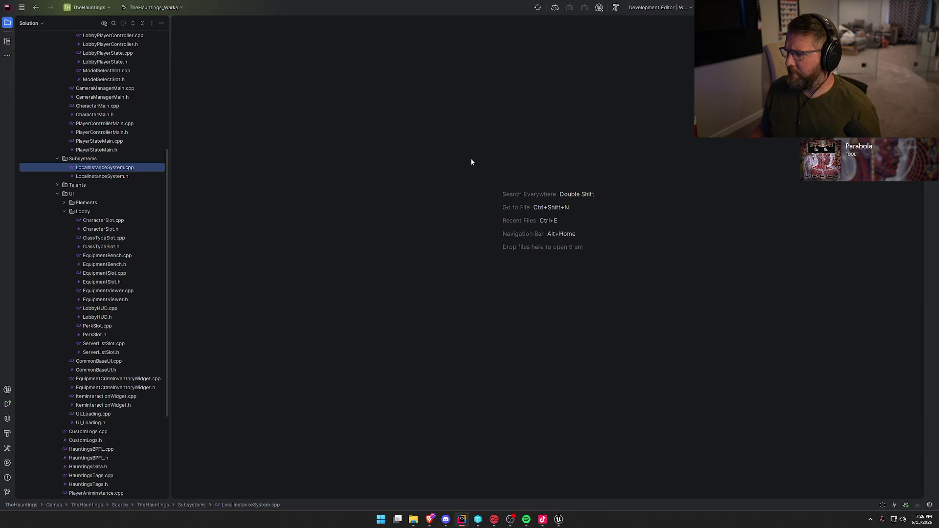
click(558, 519)
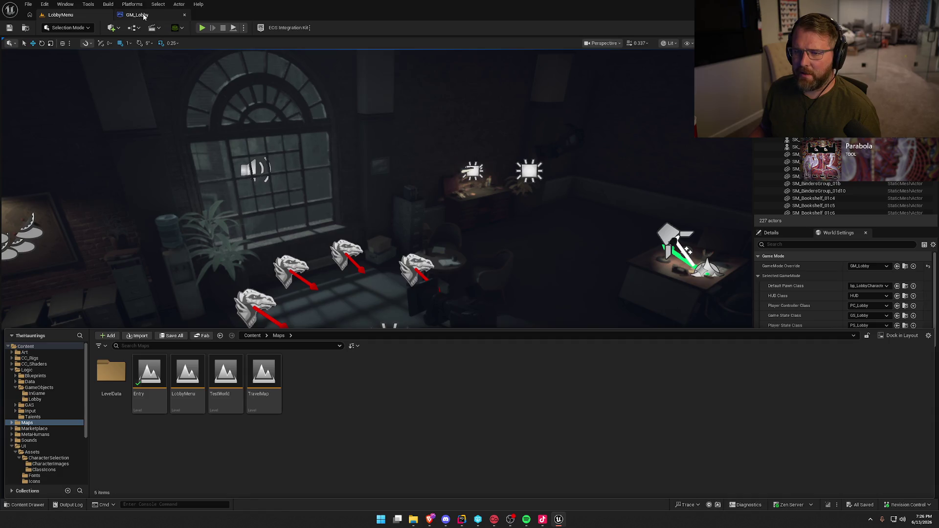
Play the LobbyMenu level in-editor to show The Hauntings lobby, adding a Client 1 preview window
click(65, 4)
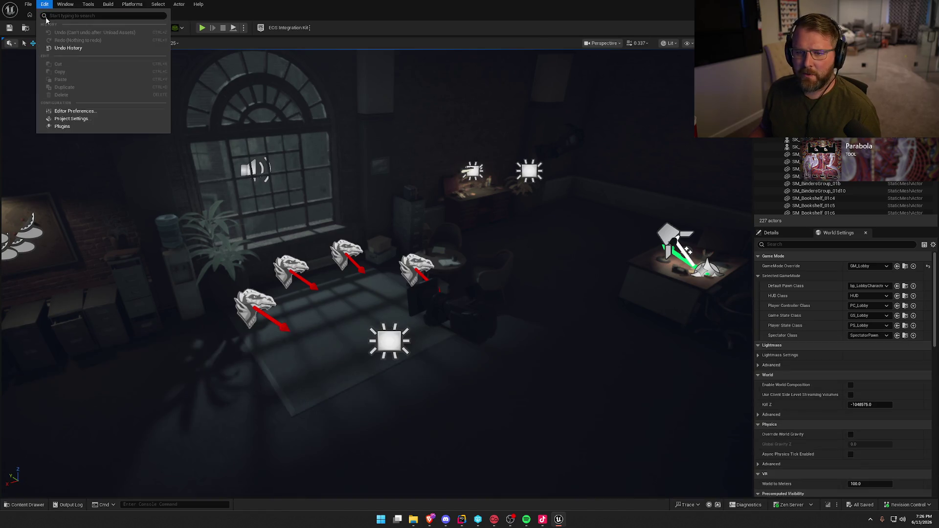
click(63, 115)
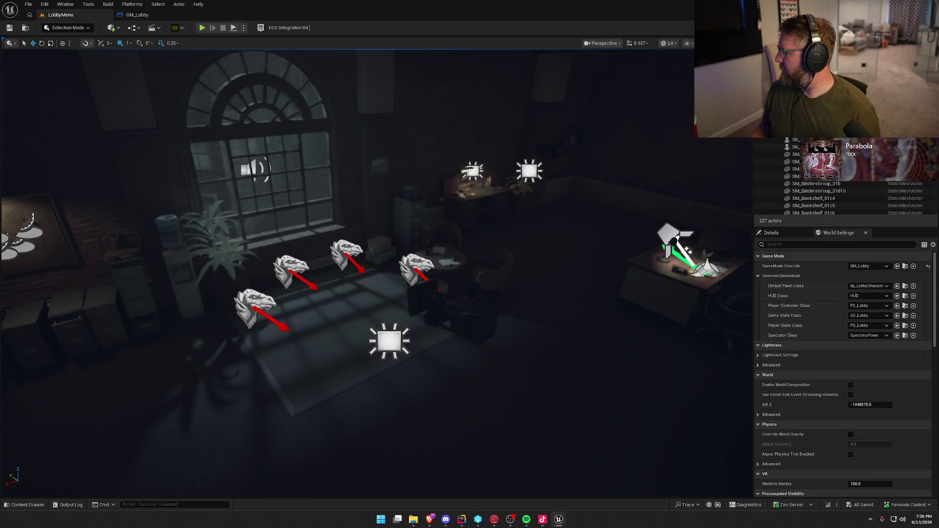
click(202, 27)
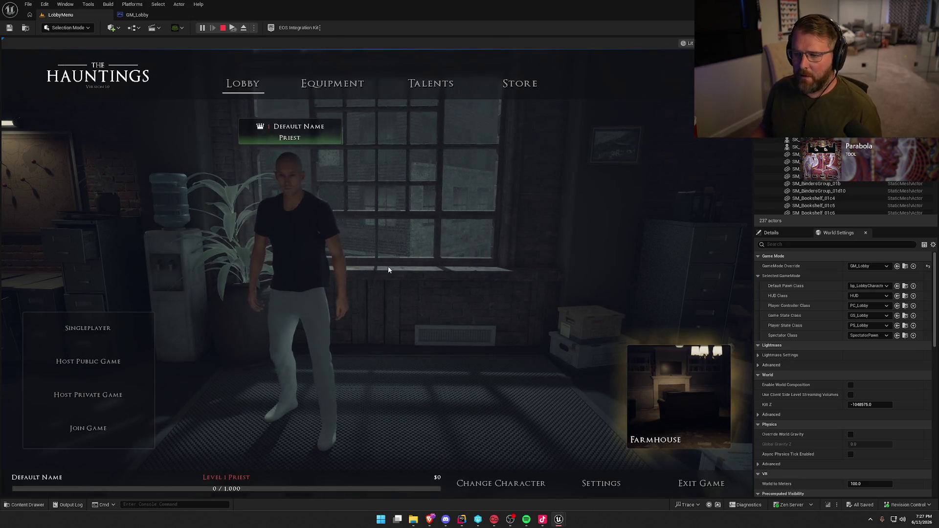
click(233, 28)
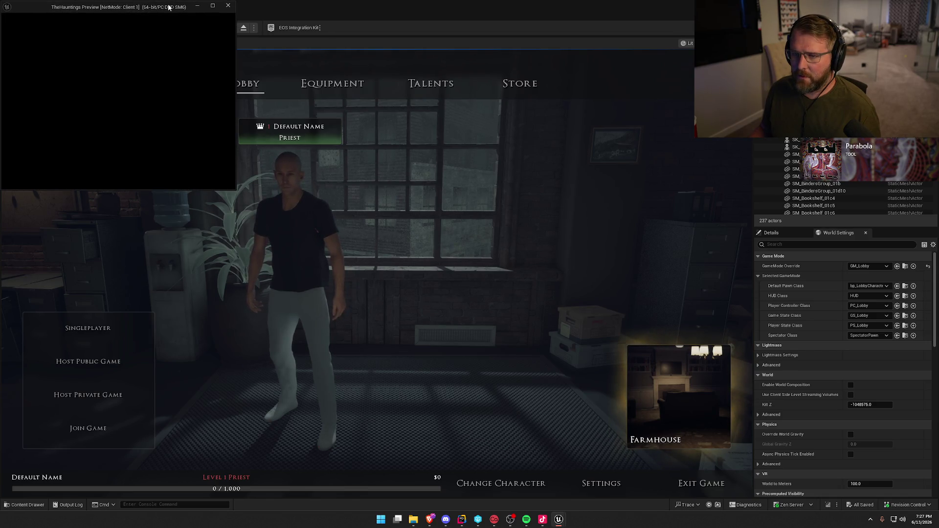
Bring the editor forward and end the first play-in-editor session with Esc
click(312, 182)
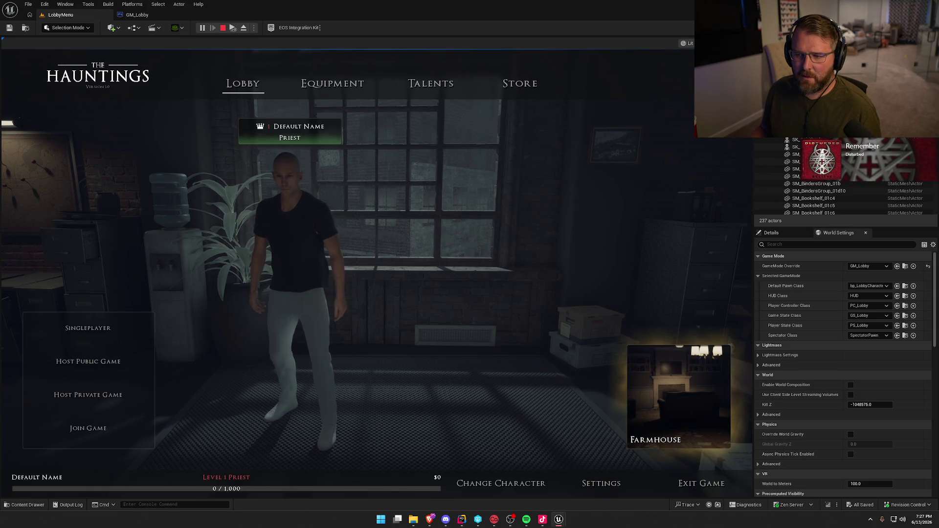
key(Escape)
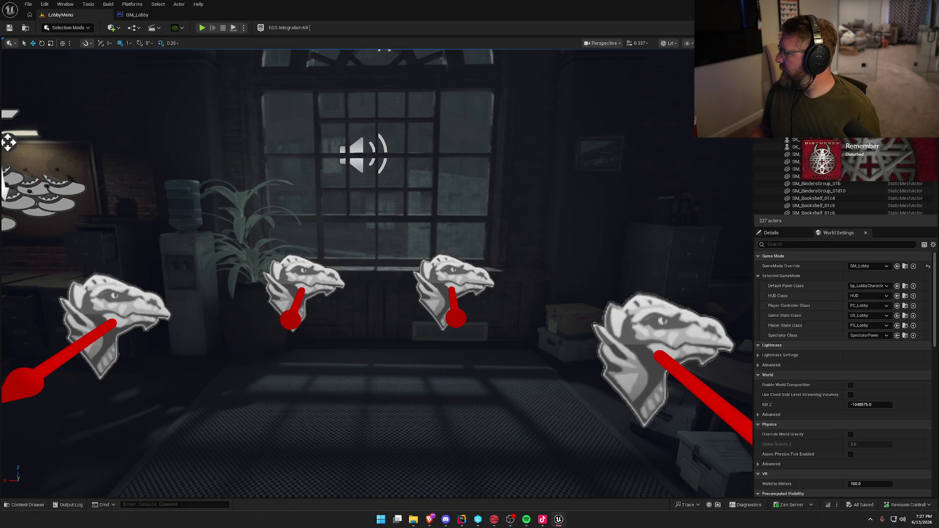
scroll(545, 266, up, 2)
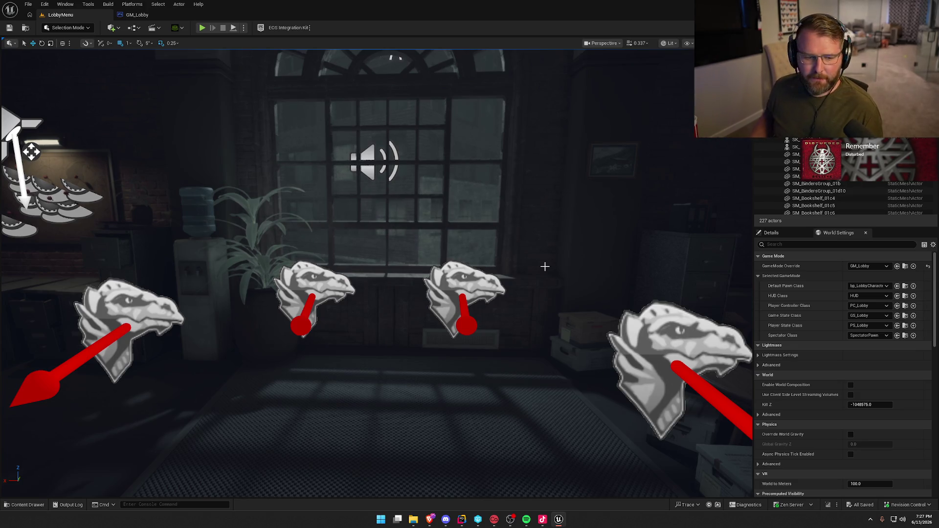
Replay the lobby level, stop it again, and fly the camera up over the room
click(203, 27)
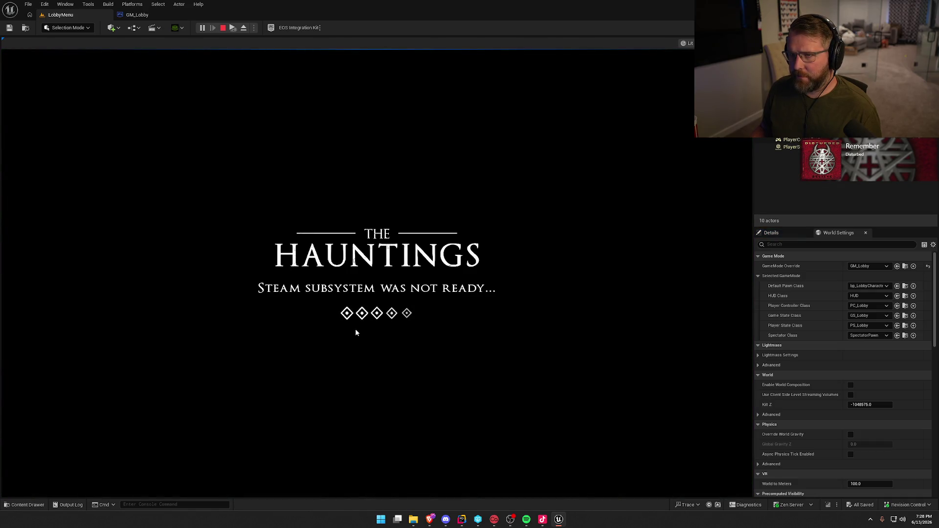
key(Escape)
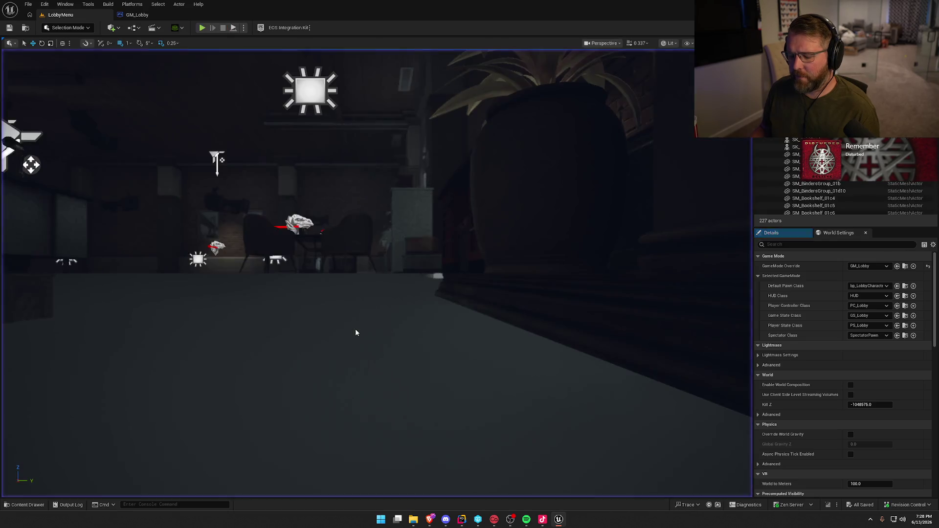
drag(378, 270, 381, 268)
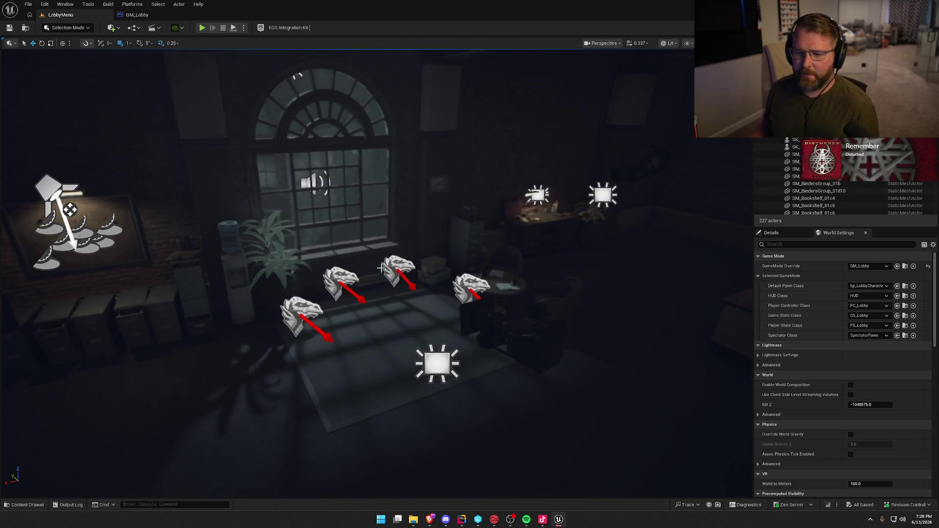
click(468, 524)
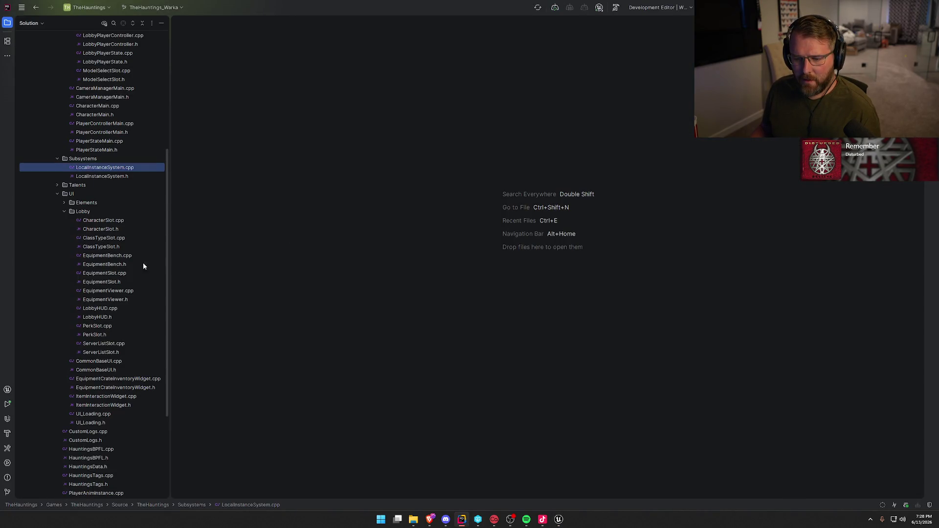
Collapse the UI, Player, Lobby and Subsystems folders, cancelling an accidental file move
click(57, 195)
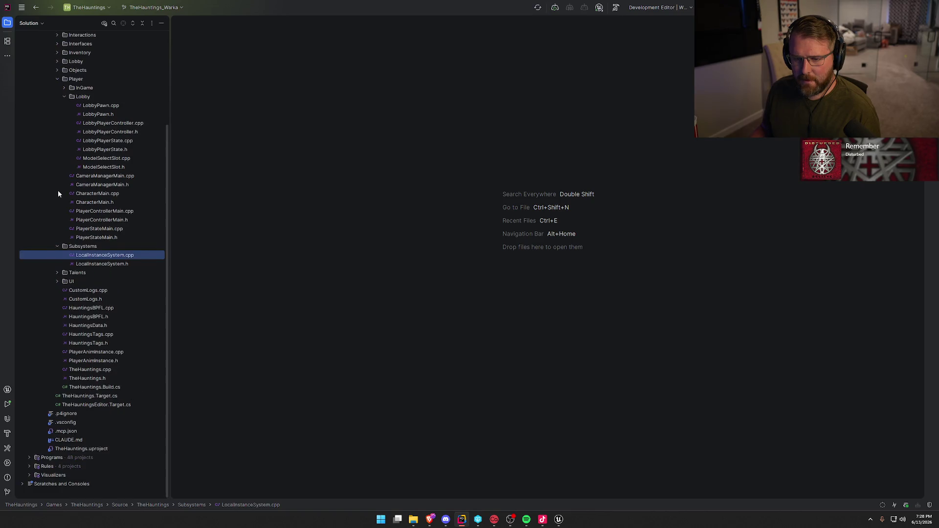
click(65, 96)
click(58, 83)
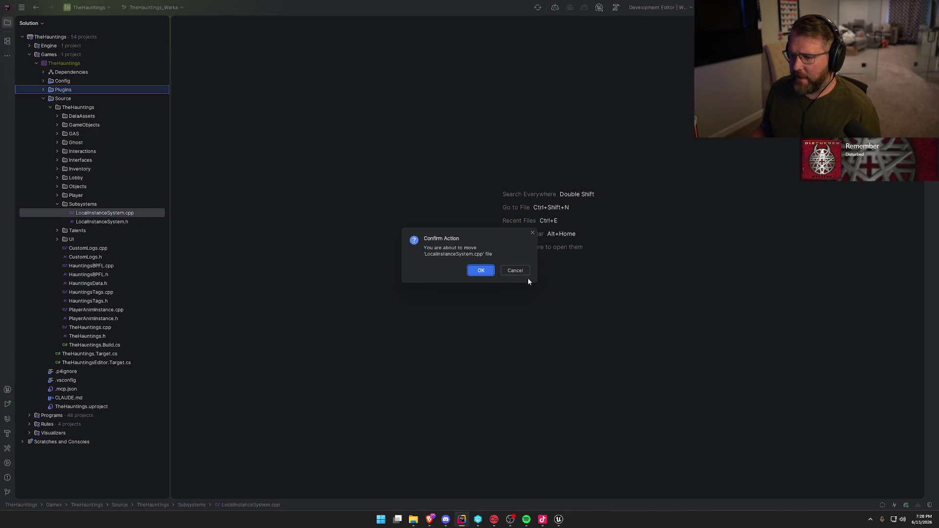
click(514, 269)
click(56, 204)
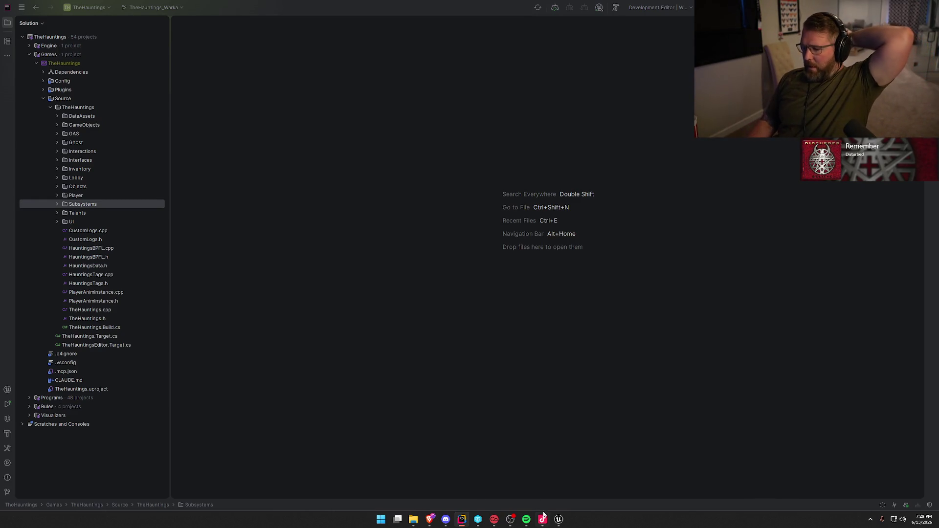
Back in Unreal, briefly open and close the GM_Lobby game mode blueprint
click(559, 519)
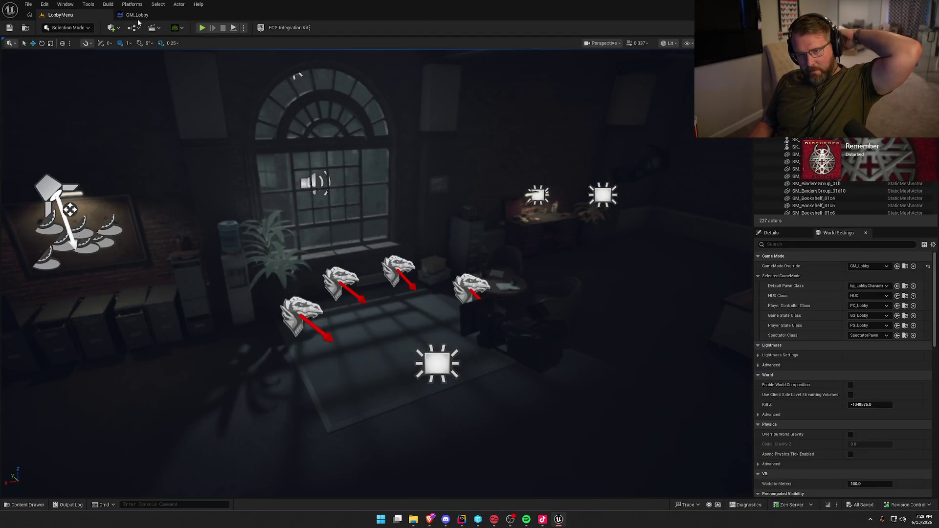
click(137, 16)
click(153, 15)
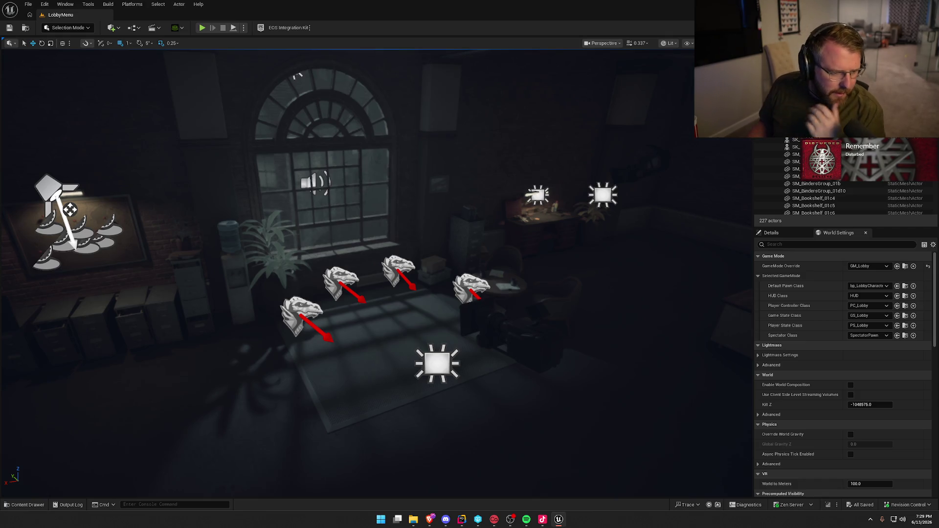
key(alt+Tab)
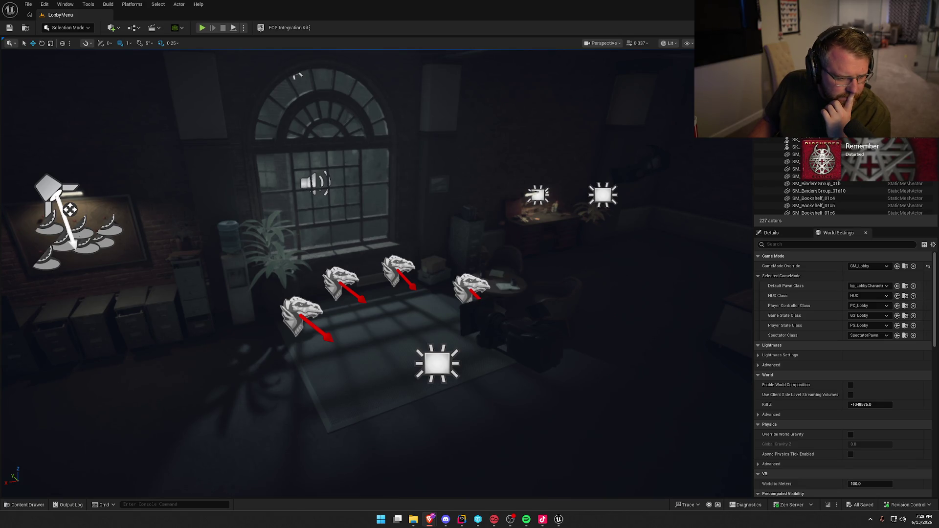
Select the bp_Talents board's UI component and browse to its UI_TalentTree widget asset
scroll(348, 274, up, 1)
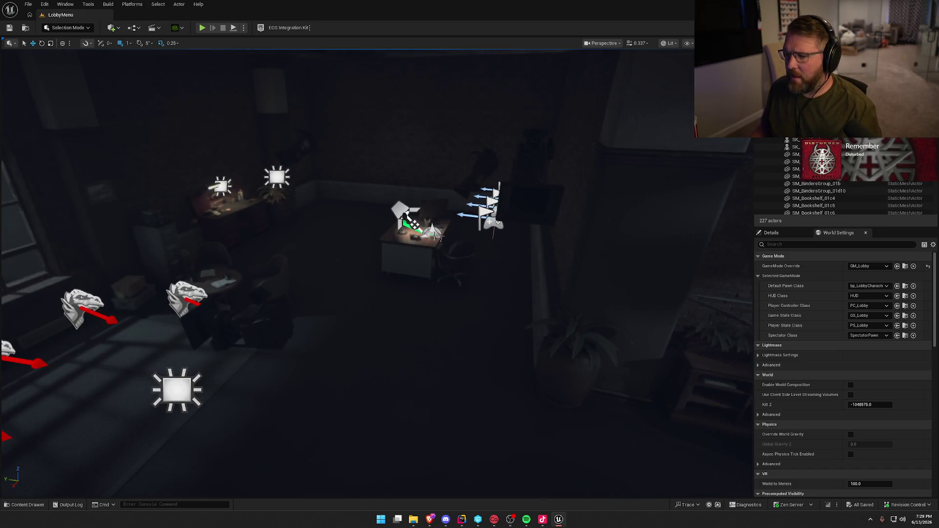
scroll(347, 274, up, 5)
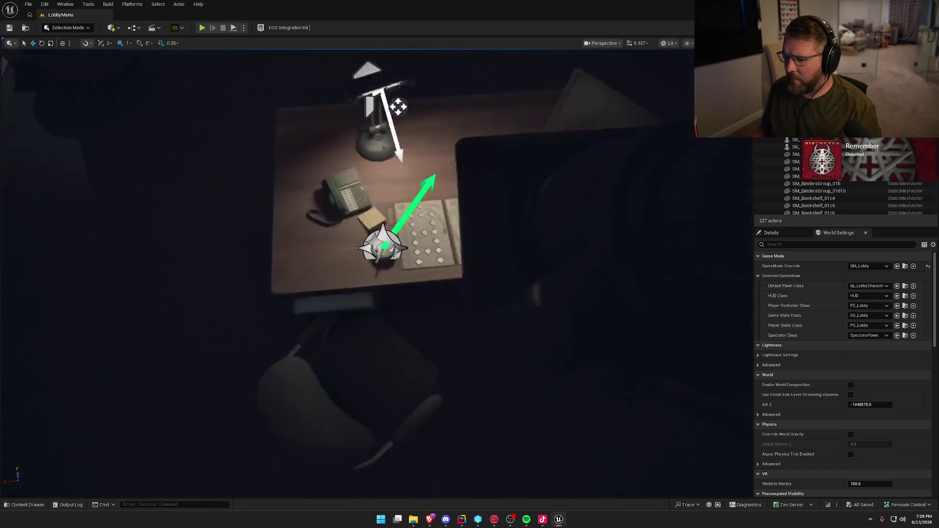
click(384, 209)
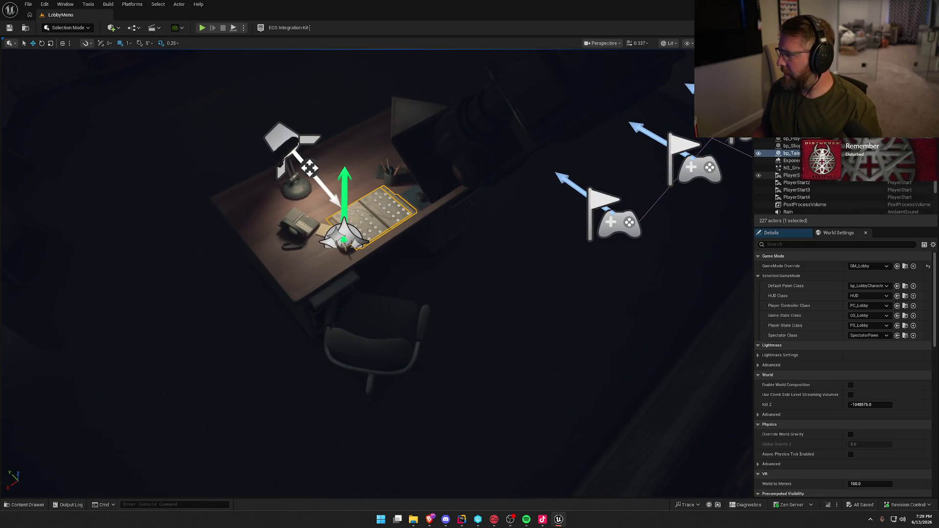
scroll(832, 275, down, 3)
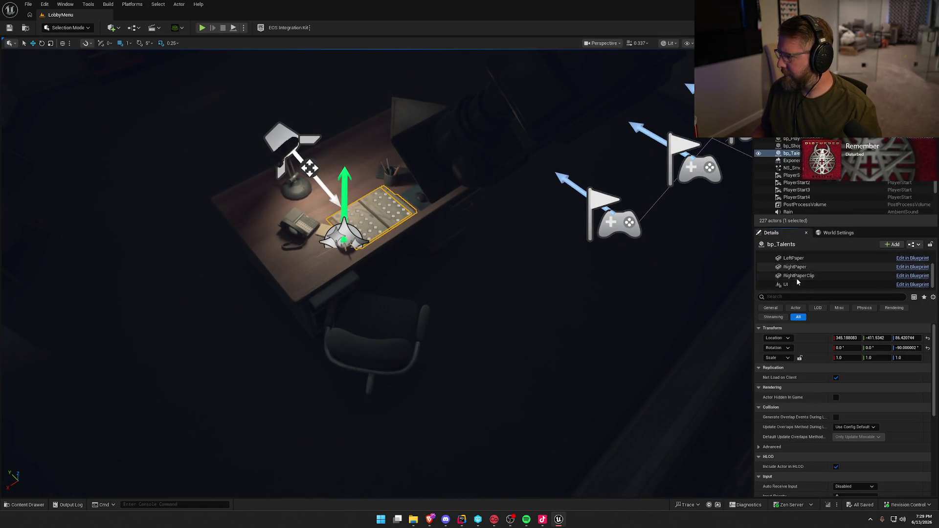
click(793, 285)
scroll(822, 404, down, 10)
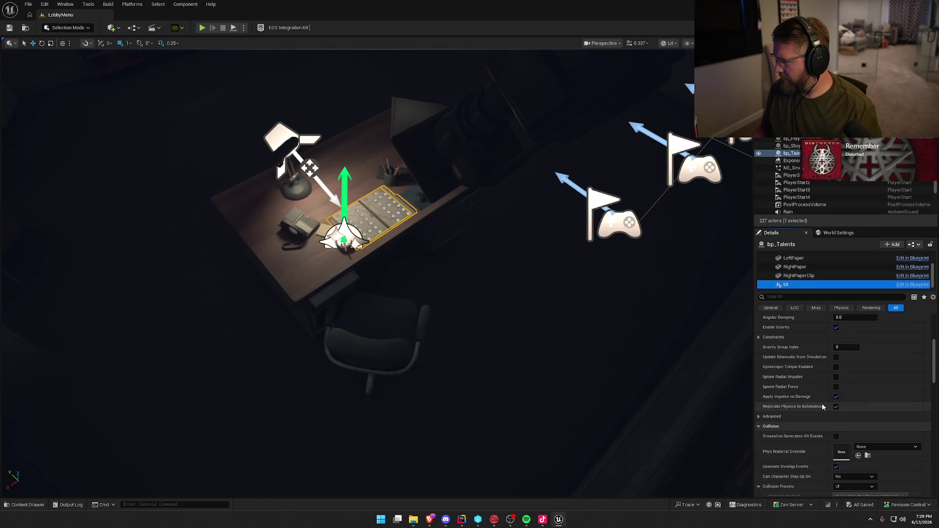
scroll(830, 401, down, 3)
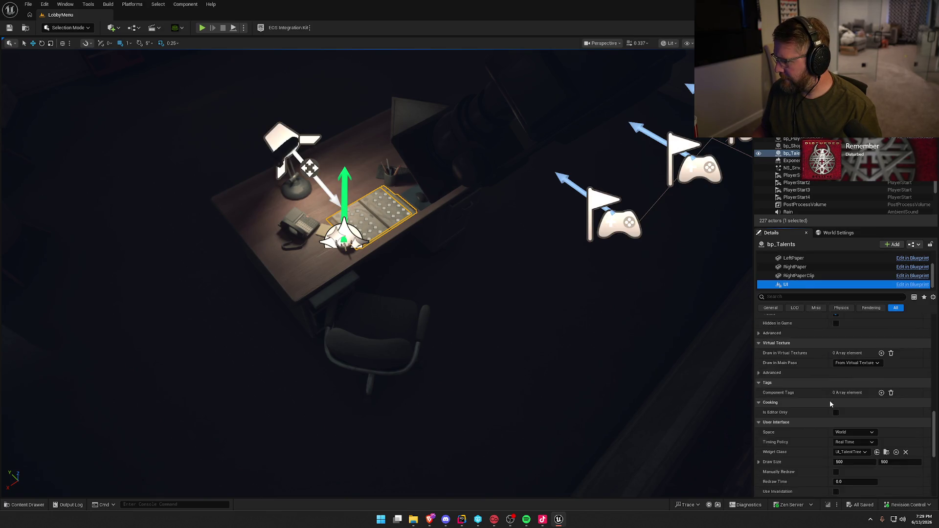
click(887, 371)
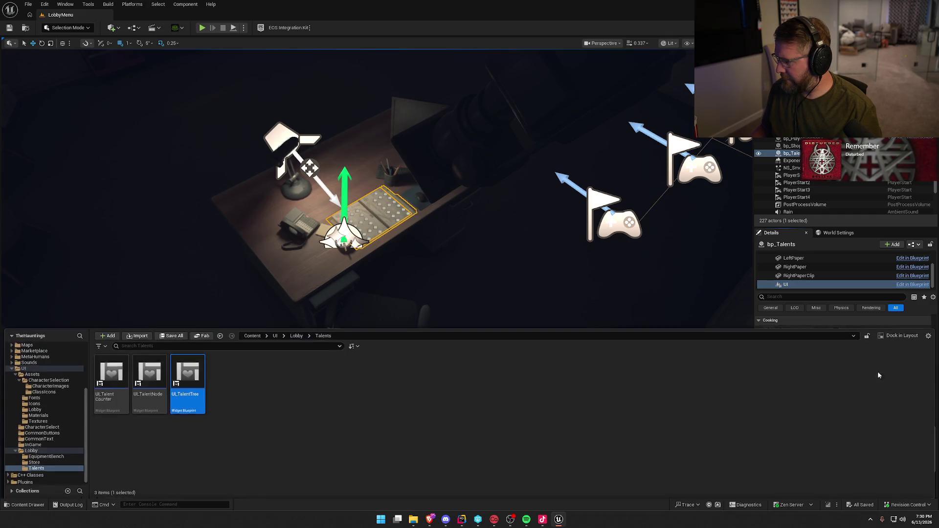
Open UI_TalentTree, then open UI_TalentNode by double-clicking one of its talent nodes
double_click(189, 371)
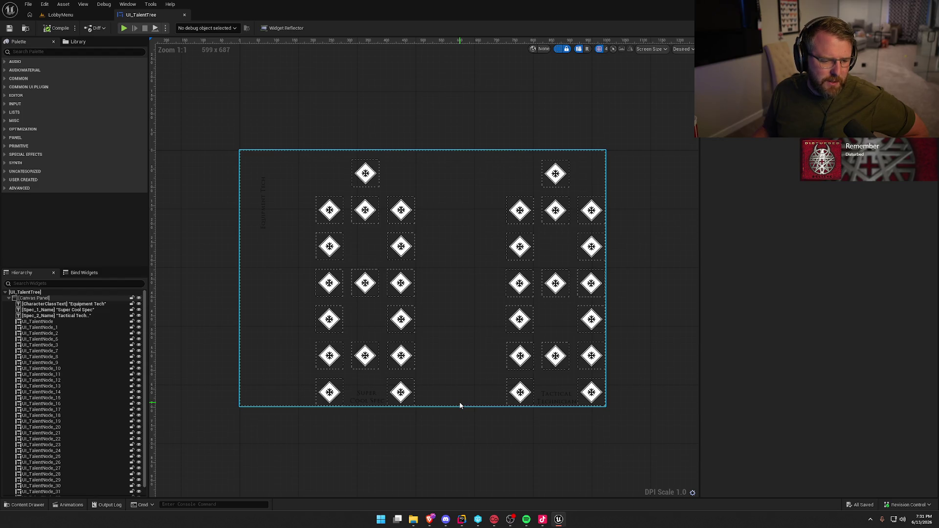
click(330, 283)
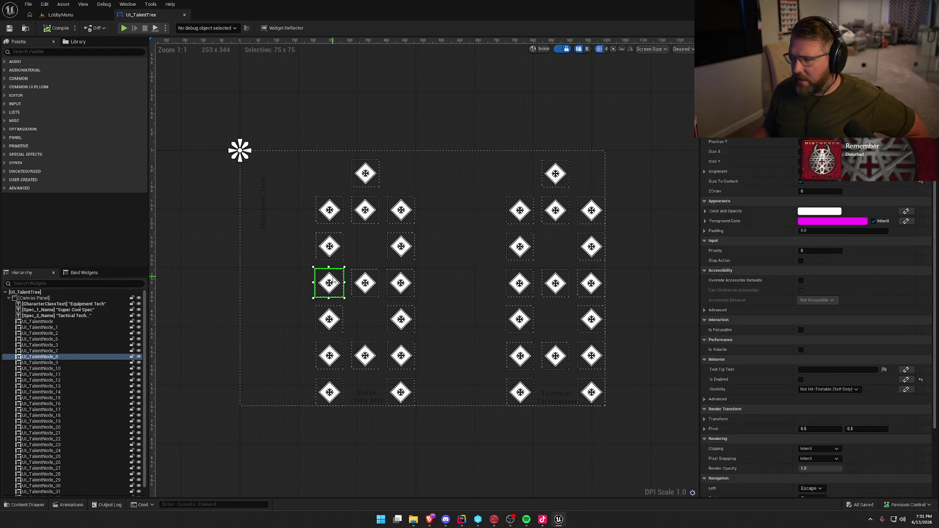
double_click(330, 282)
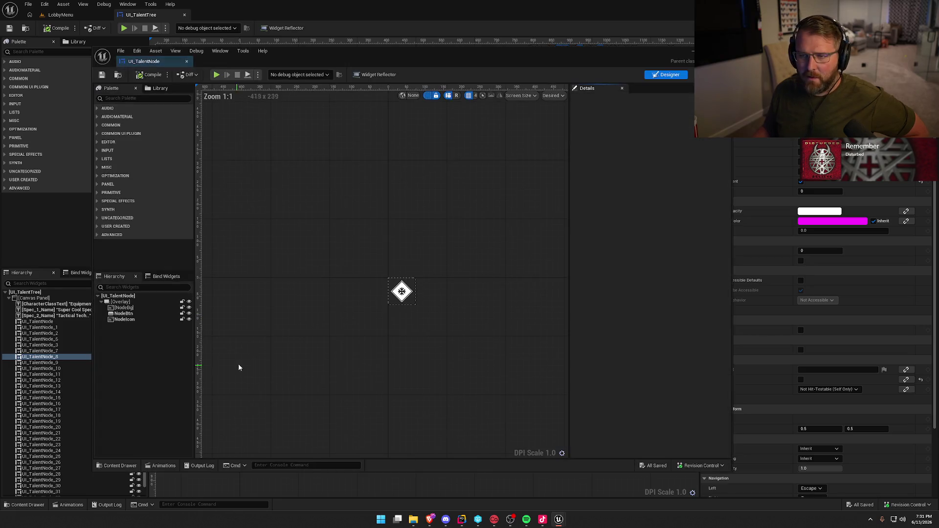
Dock UI_TalentNode as a tab beside UI_TalentTree and view its EventGraph
mouse_move(147, 61)
mouse_down()
mouse_move(227, 28)
mouse_move(226, 16)
mouse_up()
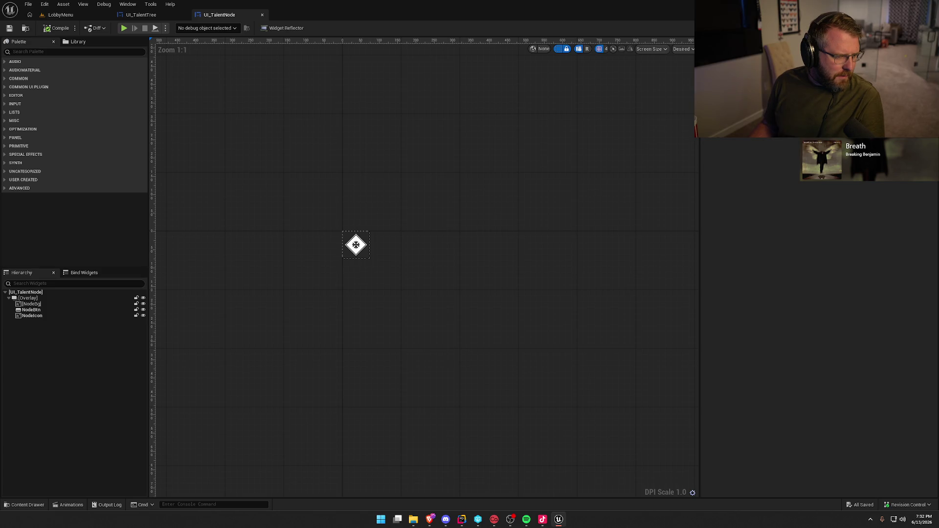
key(alt+Tab)
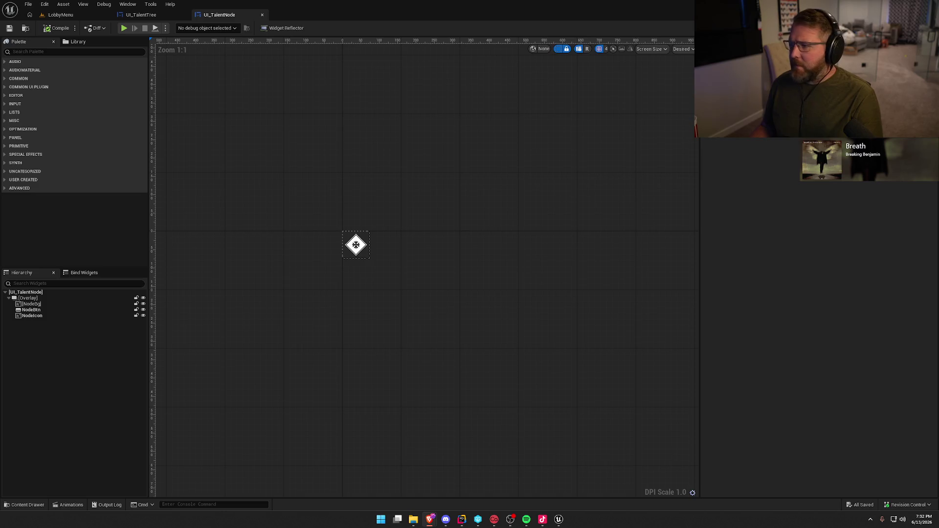
key(alt+Tab)
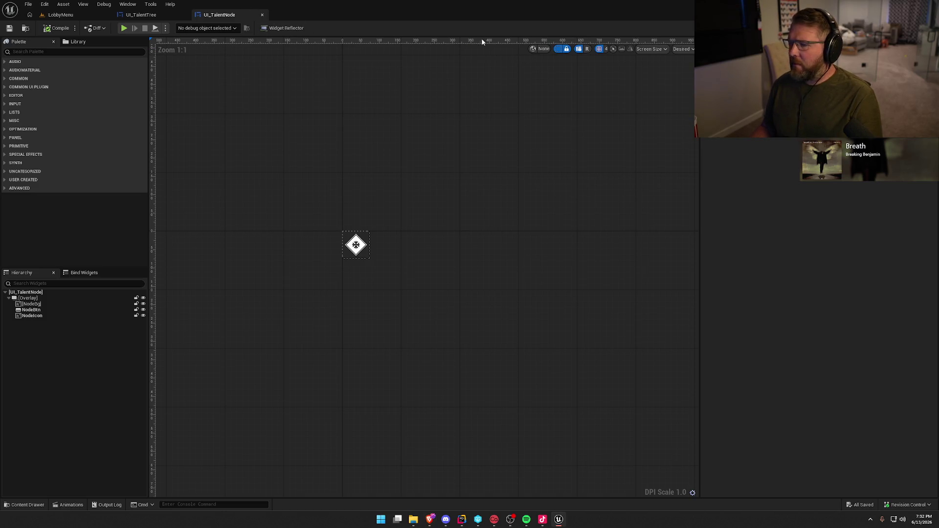
click(230, 28)
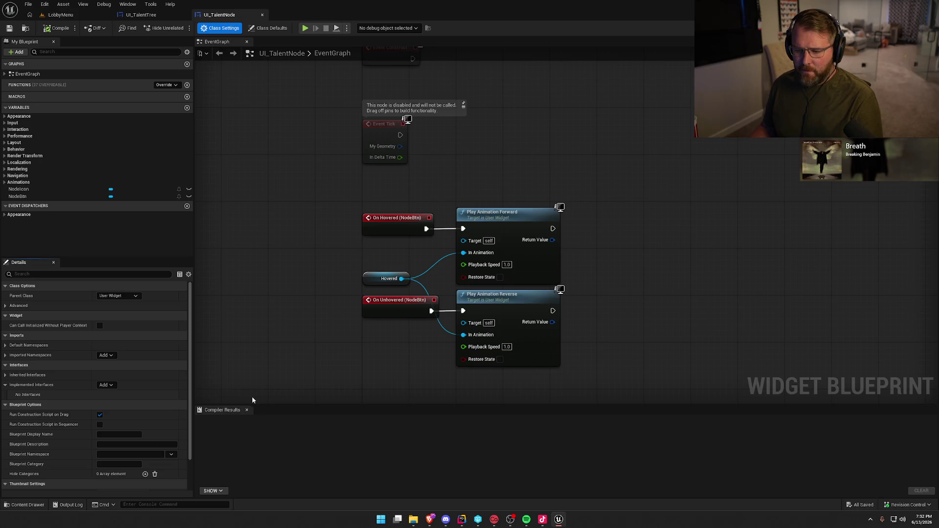
Set UI_TalentNode's parent class to TalentNodeWidget, found by searching 'talen'
click(247, 410)
click(121, 296)
text(talen)
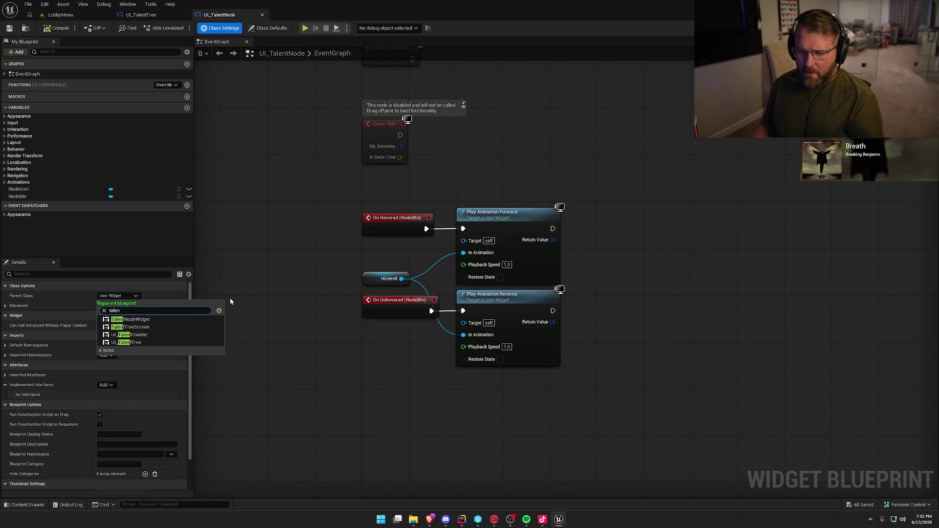
click(130, 319)
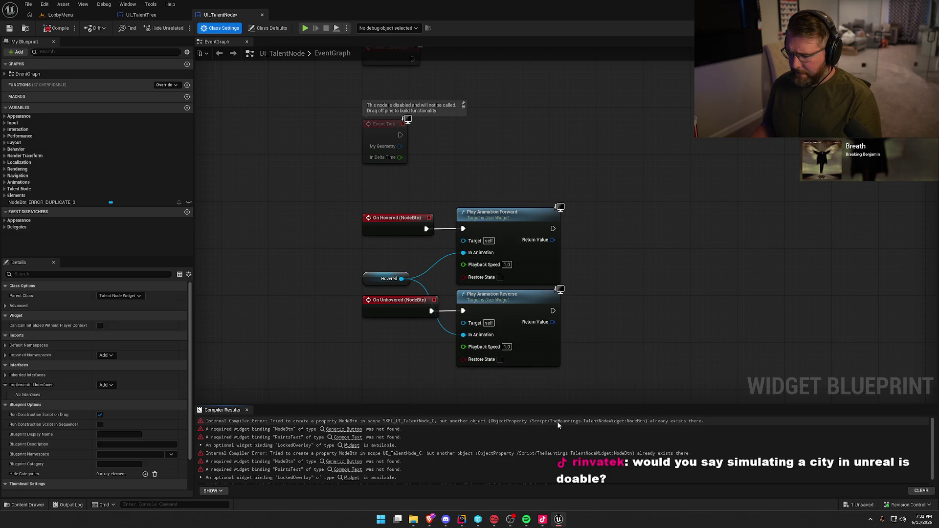
Delete the three disabled event nodes from UI_TalentNode's EventGraph
scroll(407, 249, down, 2)
right_click(406, 251)
drag(406, 293, 374, 117)
key(Delete)
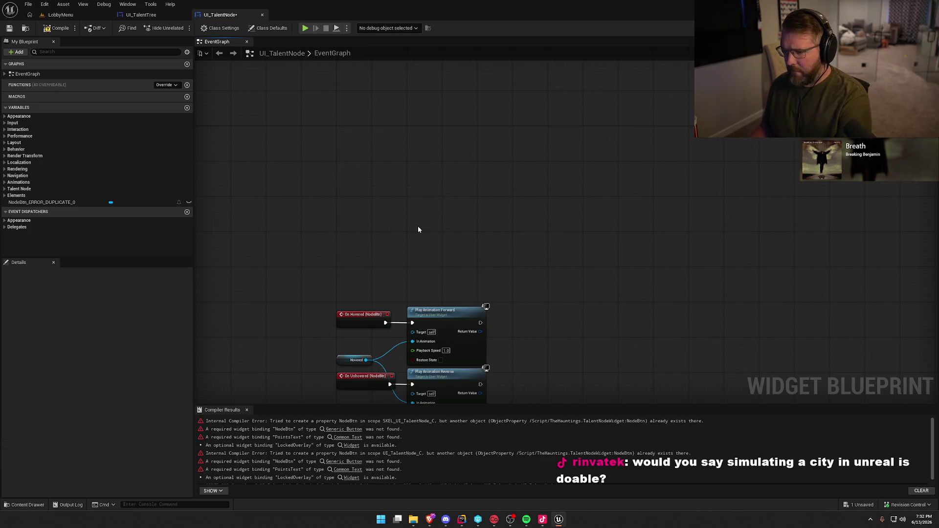
Delete the remaining hover animation nodes, check NodeBtn_ERROR_DUPLICATE_0, and return to Designer
drag(321, 214, 494, 353)
mouse_move(362, 277)
mouse_down()
mouse_move(366, 176)
mouse_move(352, 101)
mouse_up()
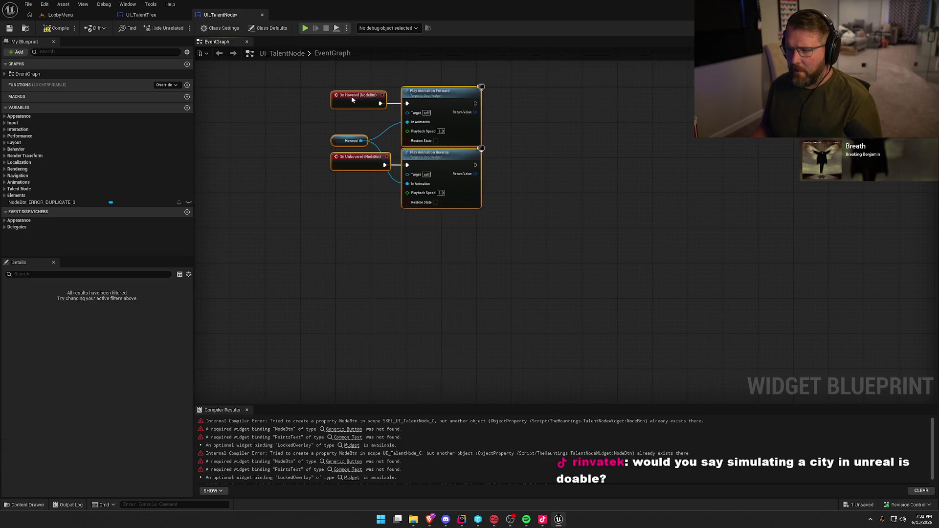
click(486, 207)
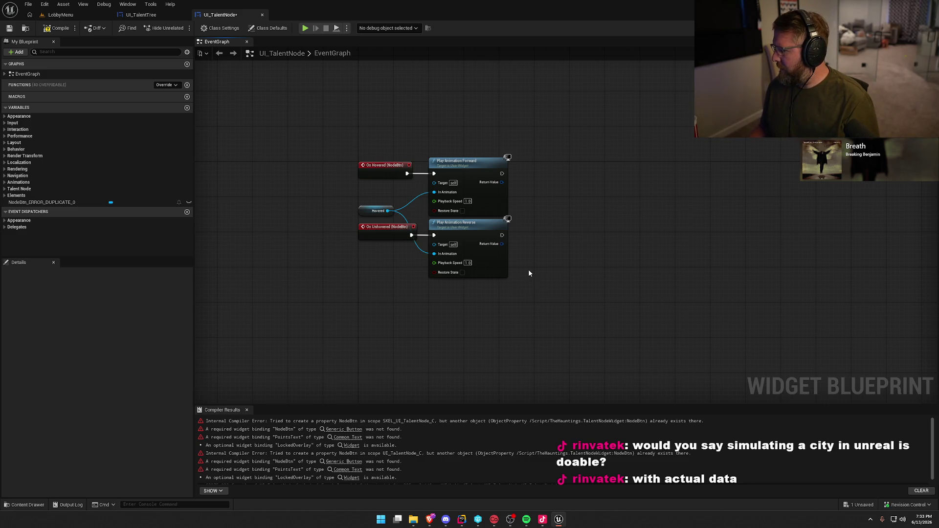
drag(326, 145, 569, 297)
key(Delete)
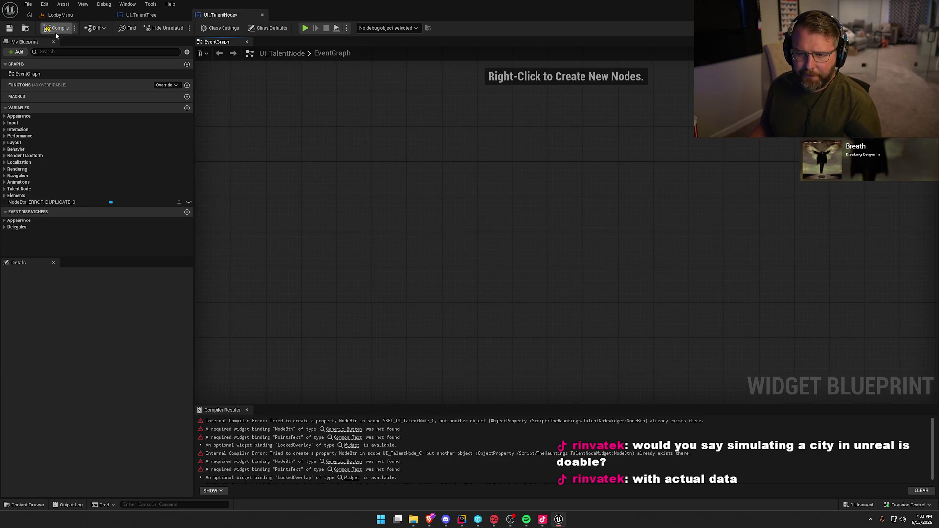
click(42, 203)
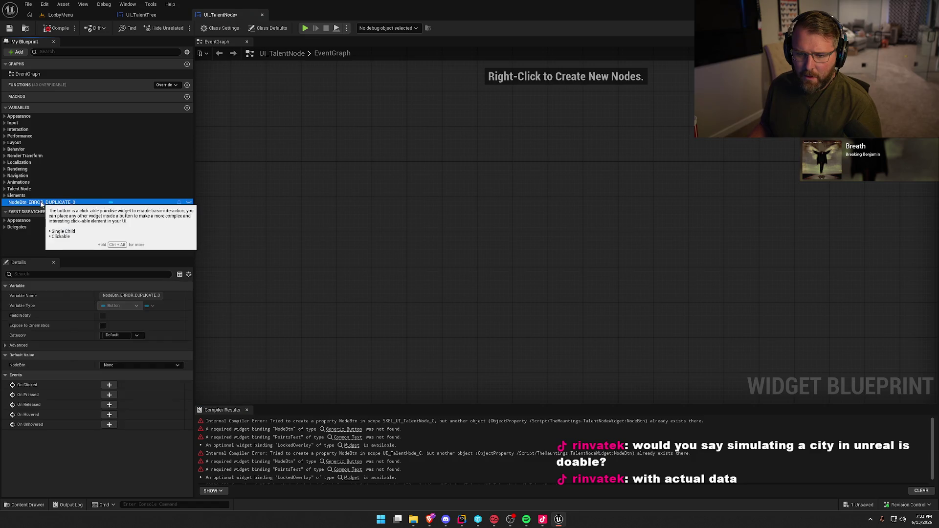
click(910, 28)
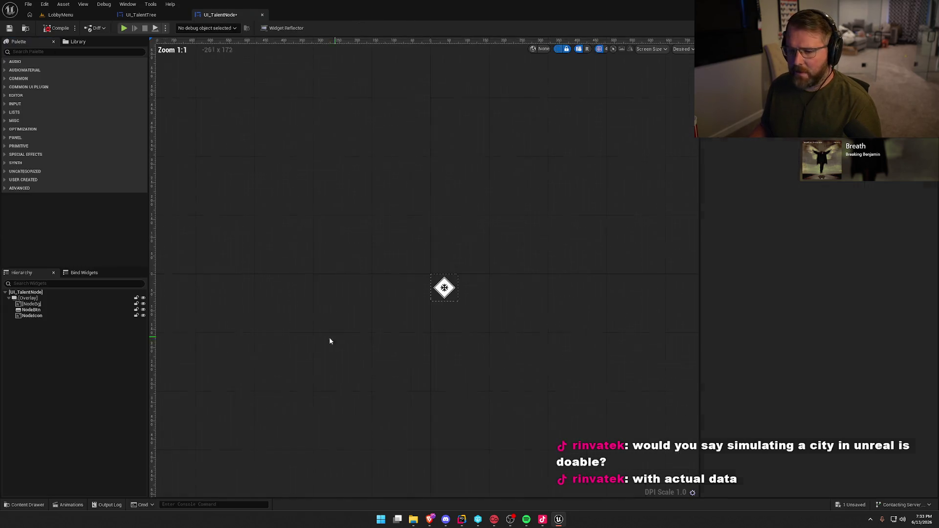
Select NodeBtn and NodeIcon, then compile UI_TalentNode, revealing 6 fatal binding errors
click(44, 310)
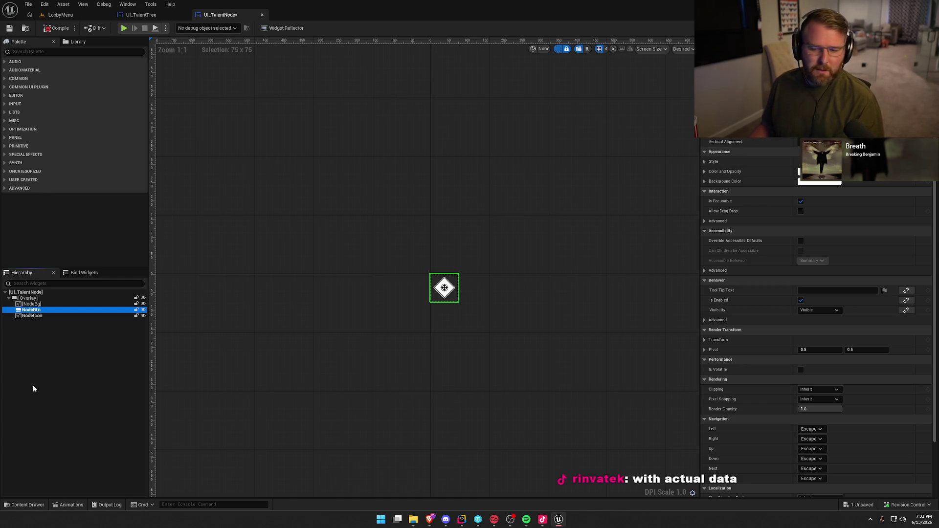
click(43, 316)
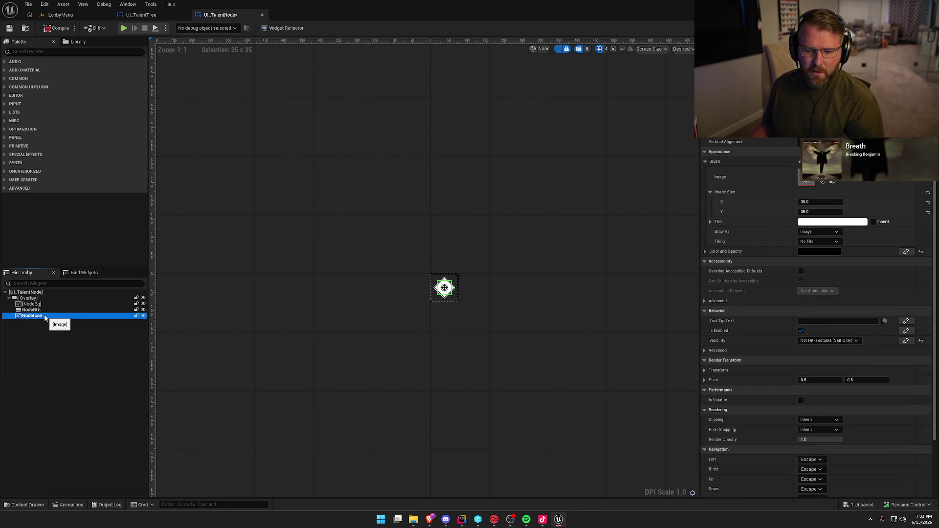
click(57, 28)
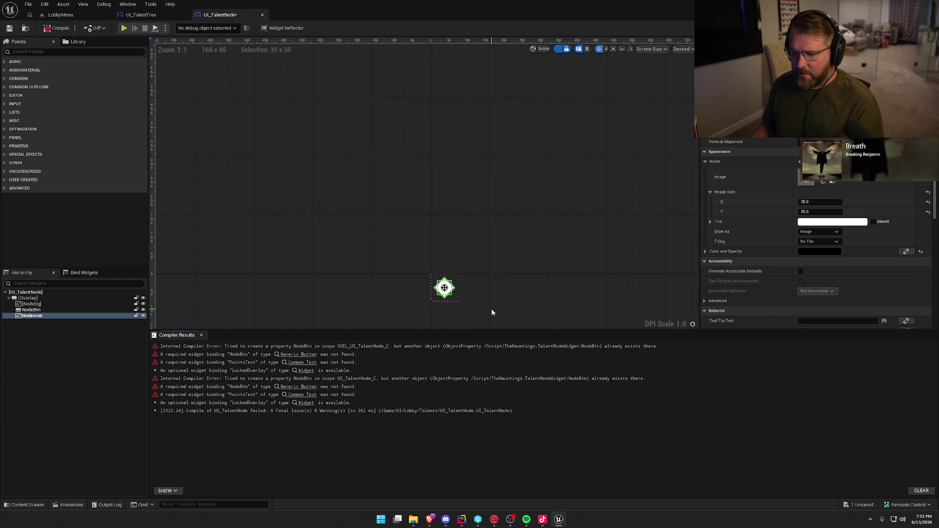
click(42, 51)
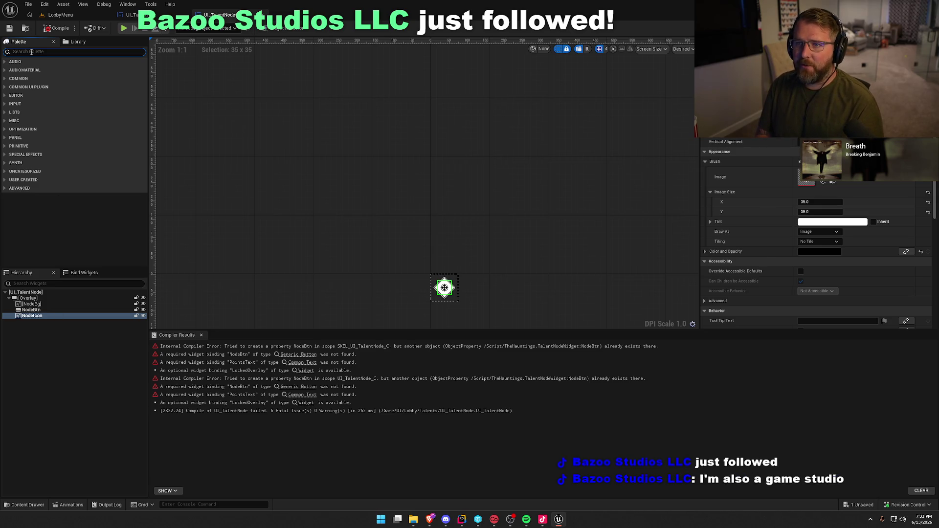
Add a Common Text widget from the Palette and position it below the node icon
text(comm)
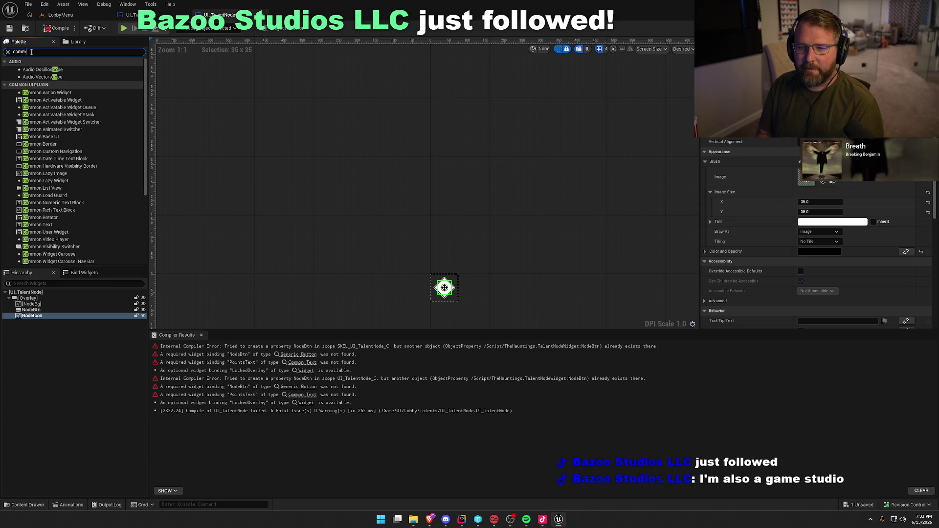
text(ontext)
drag(38, 72, 43, 301)
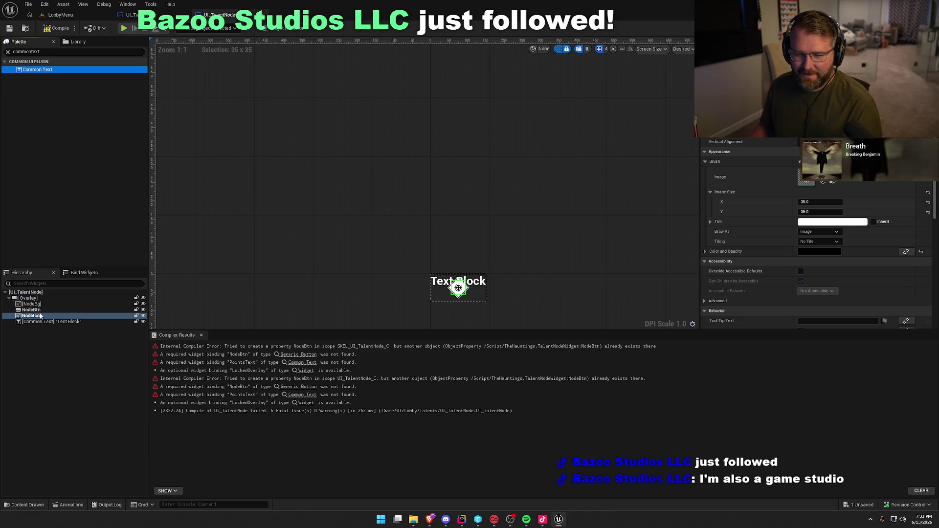
drag(427, 200, 407, 142)
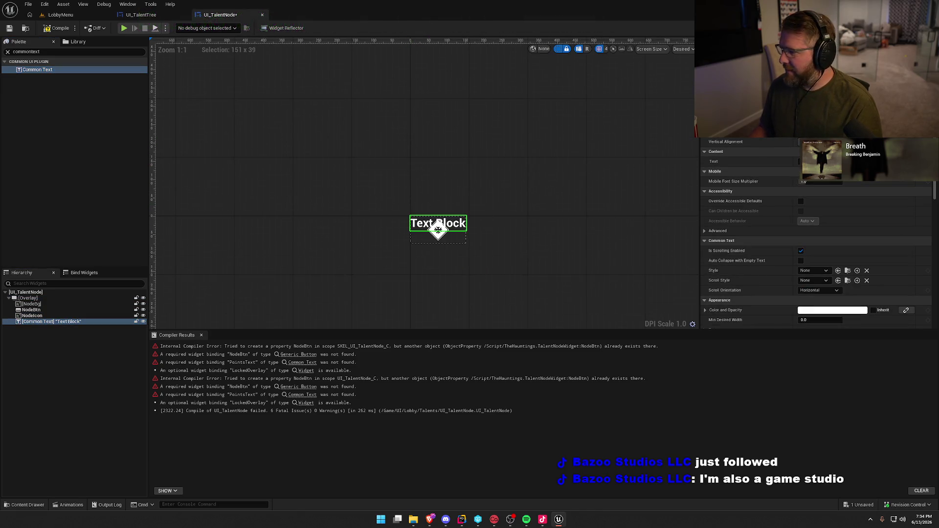
click(439, 230)
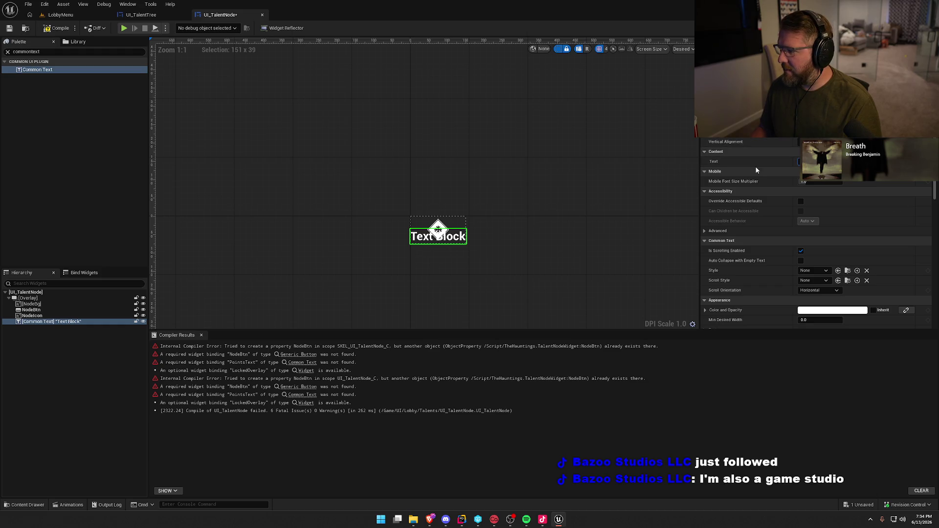
Set the text to 0 and apply the Default_12_Red text style
text(0)
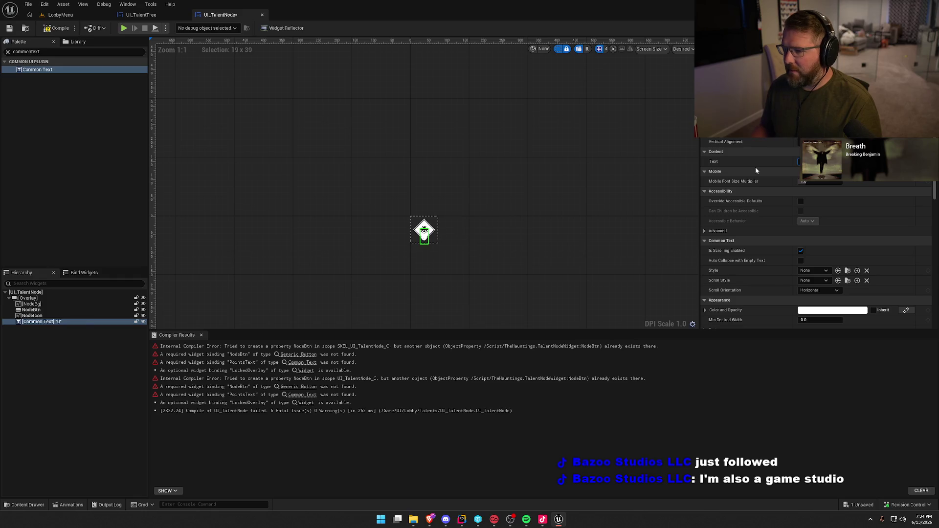
click(821, 271)
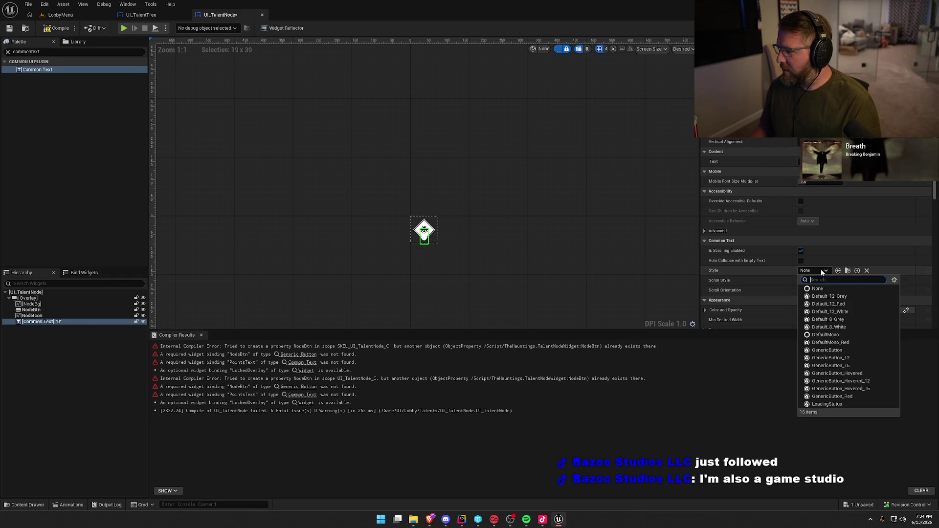
click(853, 303)
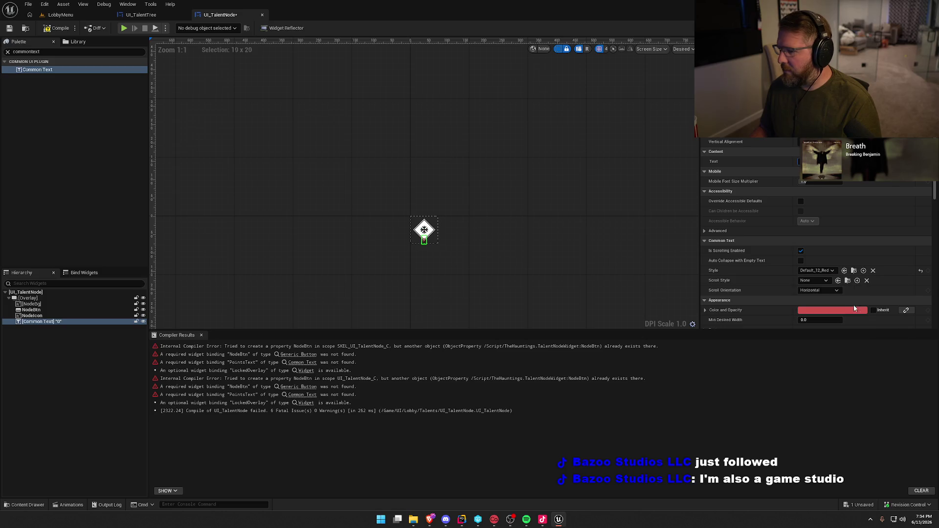
scroll(427, 265, up, 8)
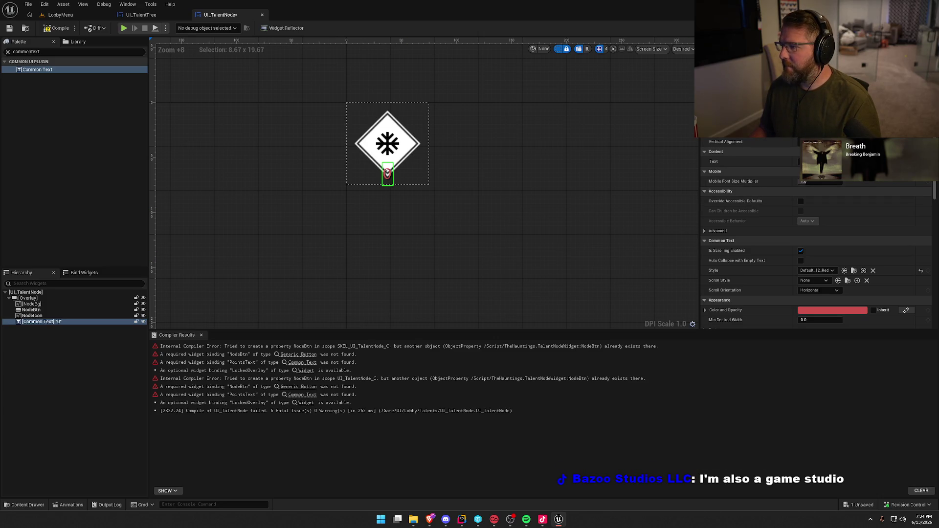
scroll(755, 161, up, 2)
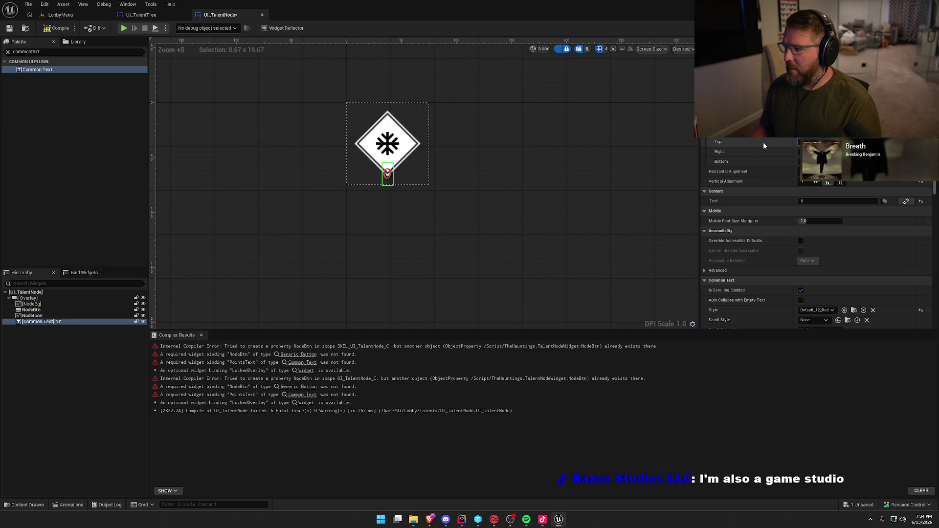
Wrap the Overlay in a Vertical Box and move the 0 text below it, renamed PointsText
right_click(36, 299)
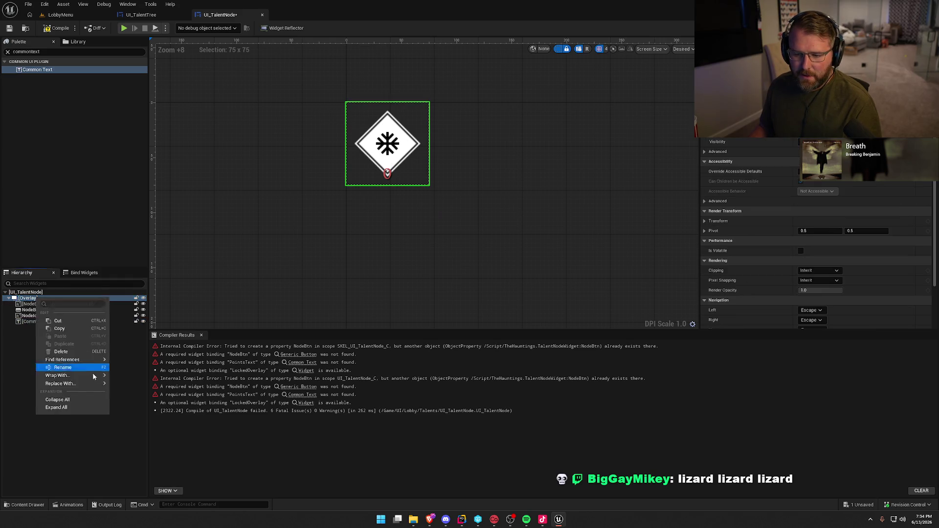
mouse_move(87, 376)
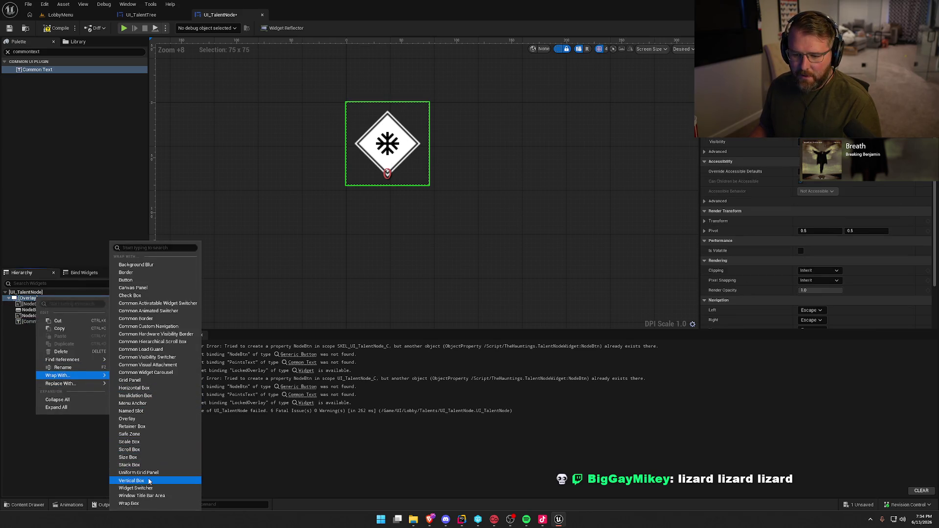
click(131, 480)
drag(39, 327, 33, 298)
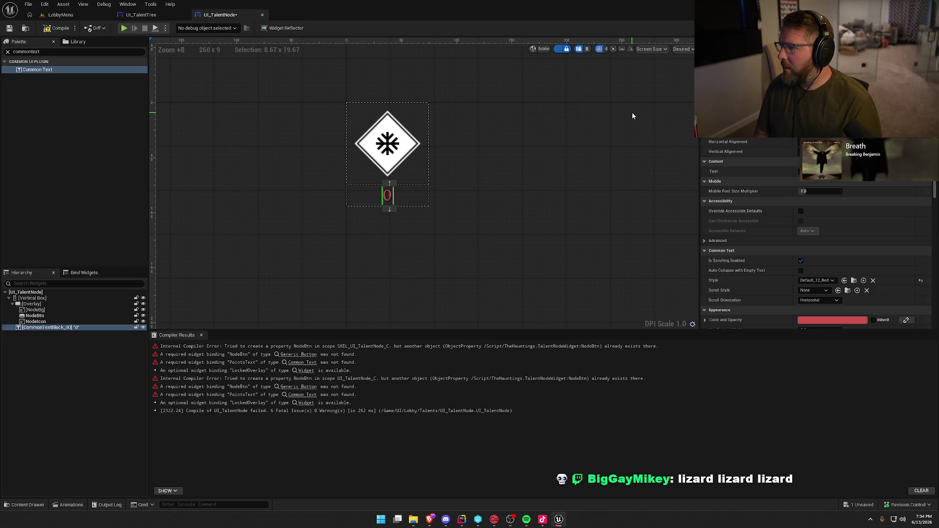
key(Return)
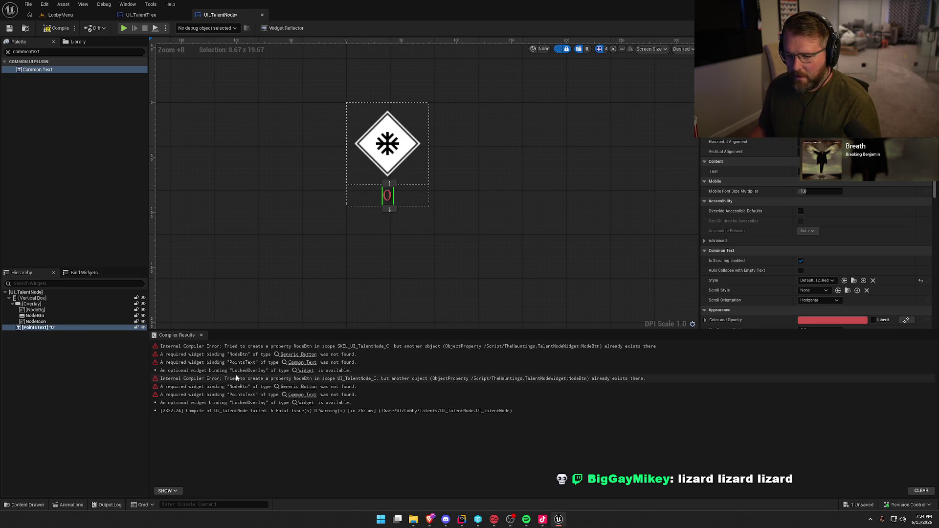
click(76, 358)
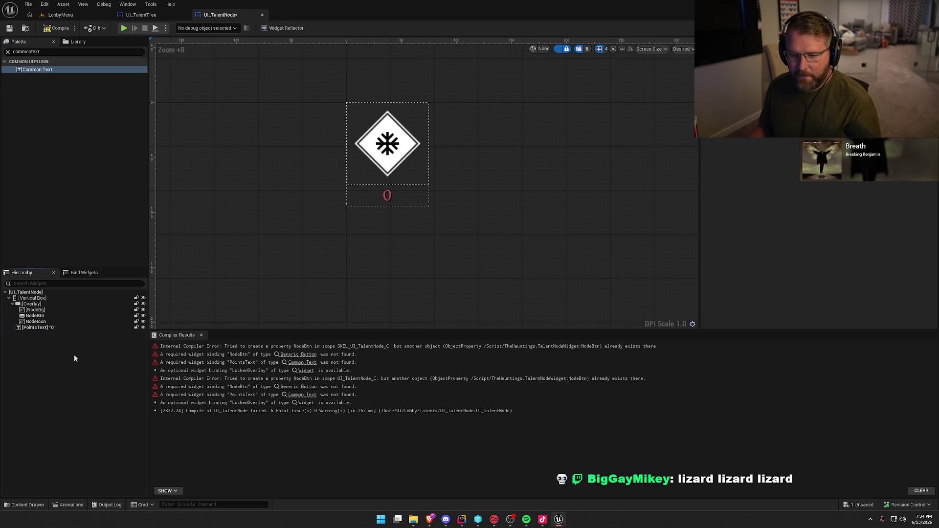
Inspect the Vertical Box, Overlay, NodeBg, NodeIcon and NodeBtn widgets, then recompile UI_TalentNode
click(32, 299)
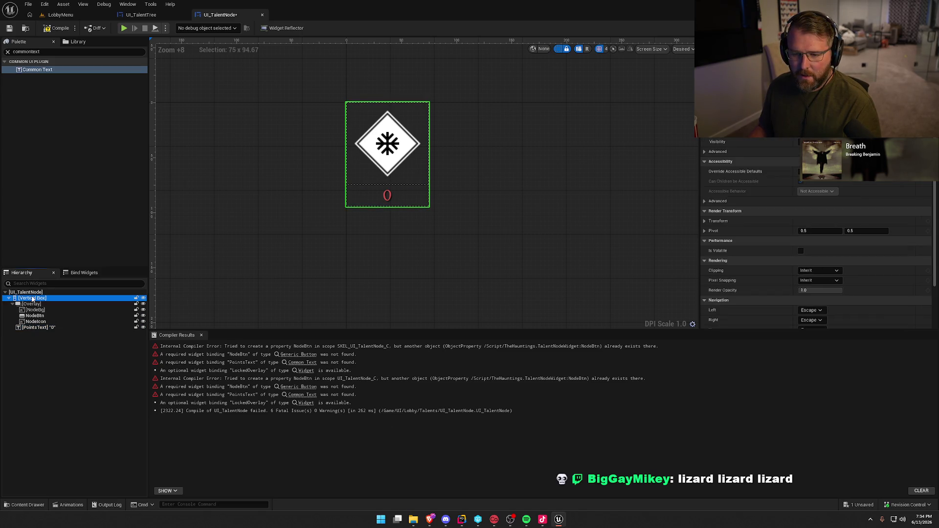
right_click(32, 299)
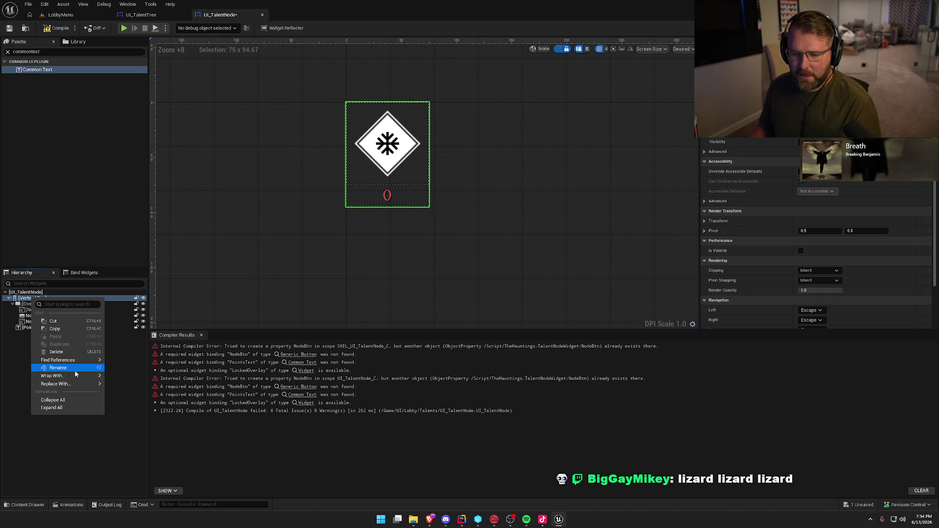
mouse_move(79, 376)
click(31, 305)
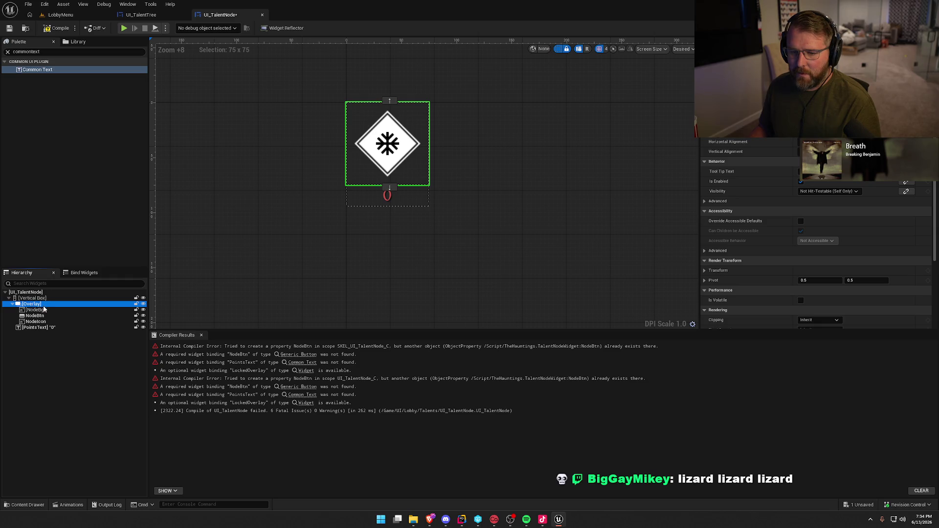
click(49, 311)
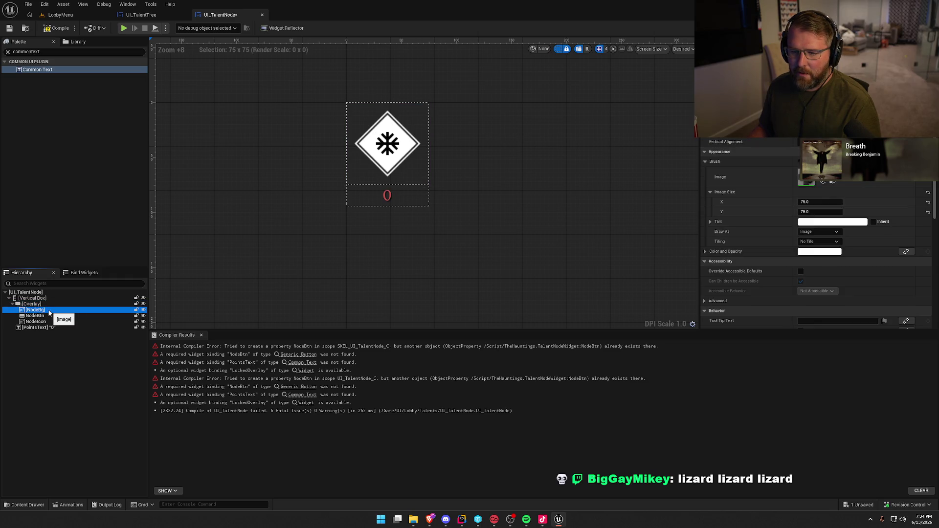
click(50, 322)
click(51, 316)
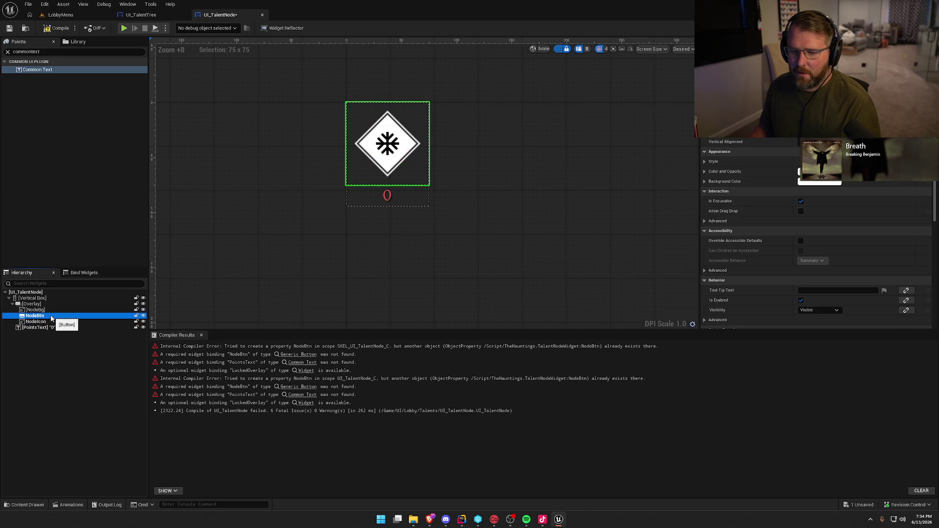
click(59, 420)
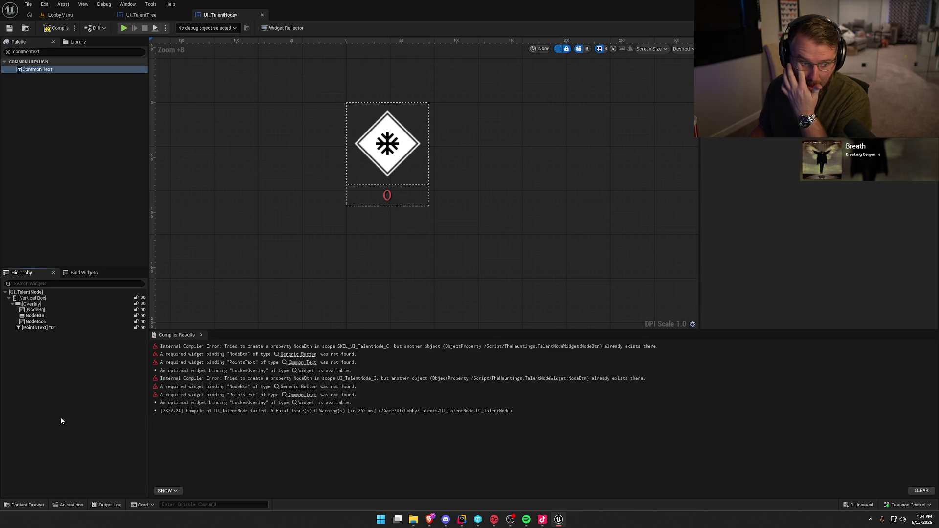
click(54, 28)
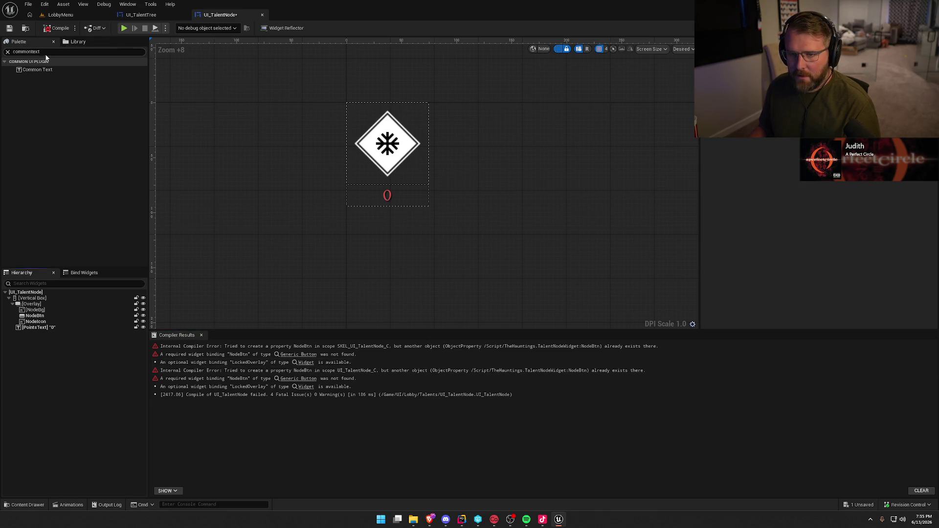
Search the Palette for Border and add it inside the node's Overlay
key(ctrl+f)
text(com)
key(BackSpace)
key(BackSpace)
key(BackSpace)
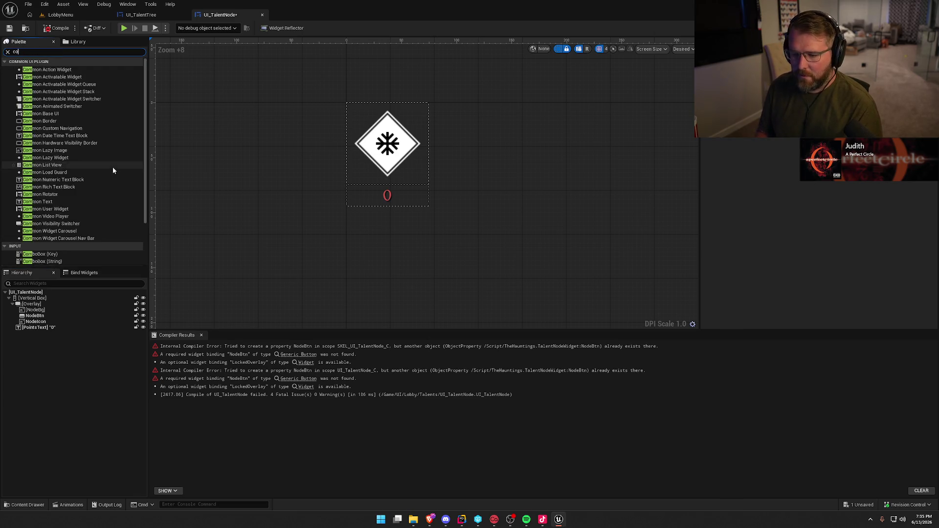
text(bord)
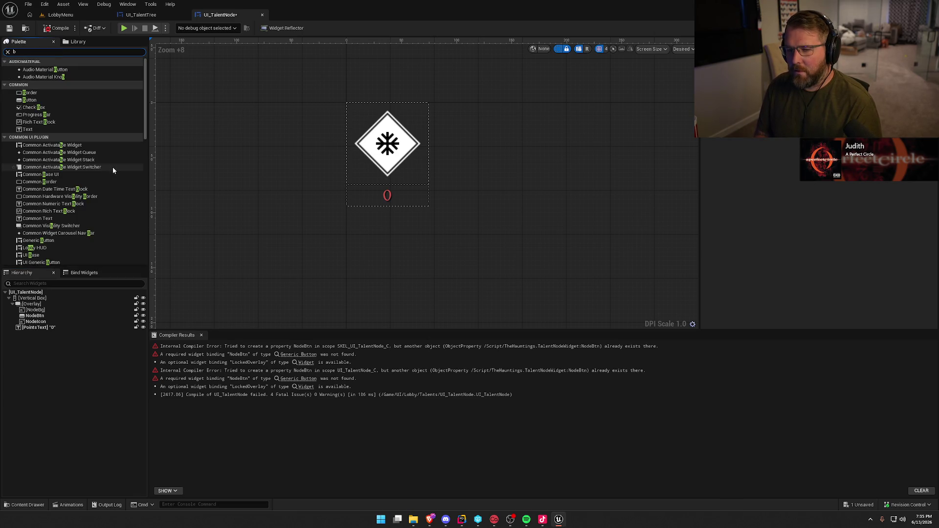
mouse_move(30, 69)
mouse_down()
mouse_move(119, 228)
mouse_move(45, 305)
mouse_up()
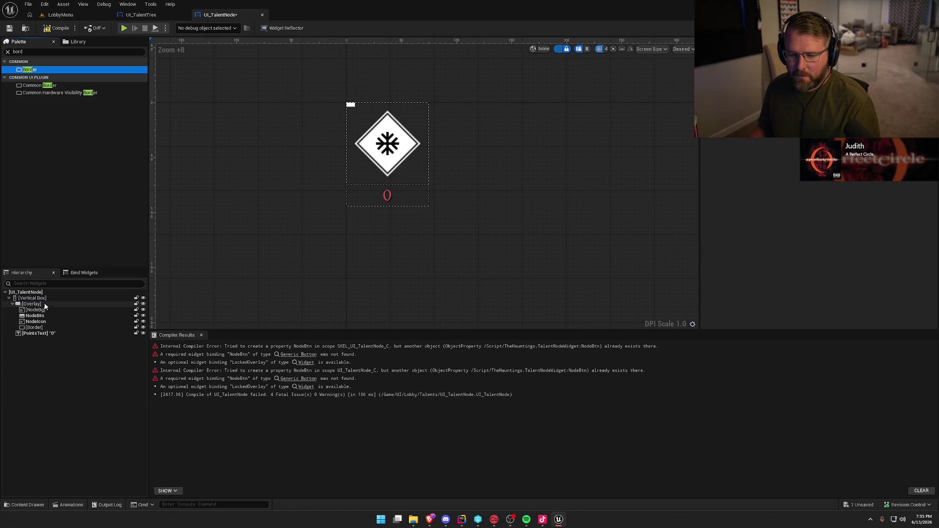
click(44, 328)
Make the Border fill horizontally and vertically with 0 padding, using M_ReadyStatus as its brush image
click(832, 132)
click(832, 142)
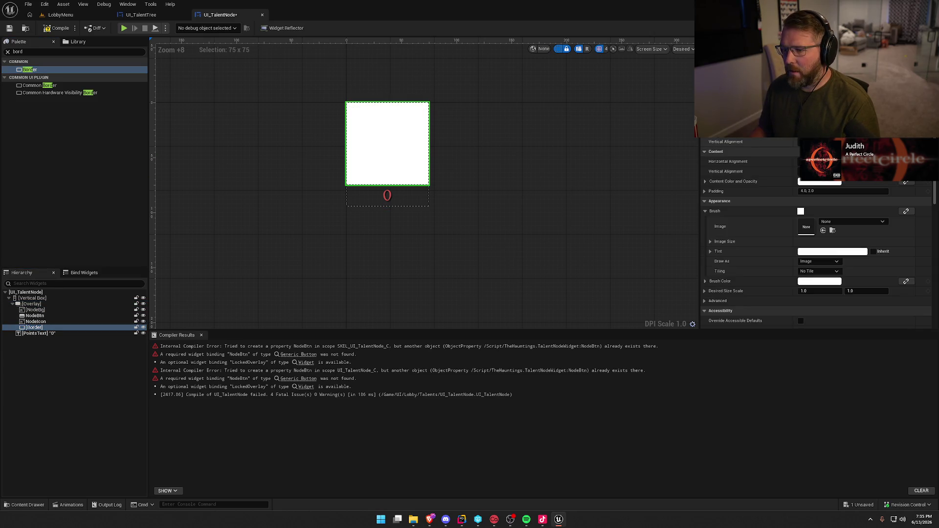
key(ctrl+space)
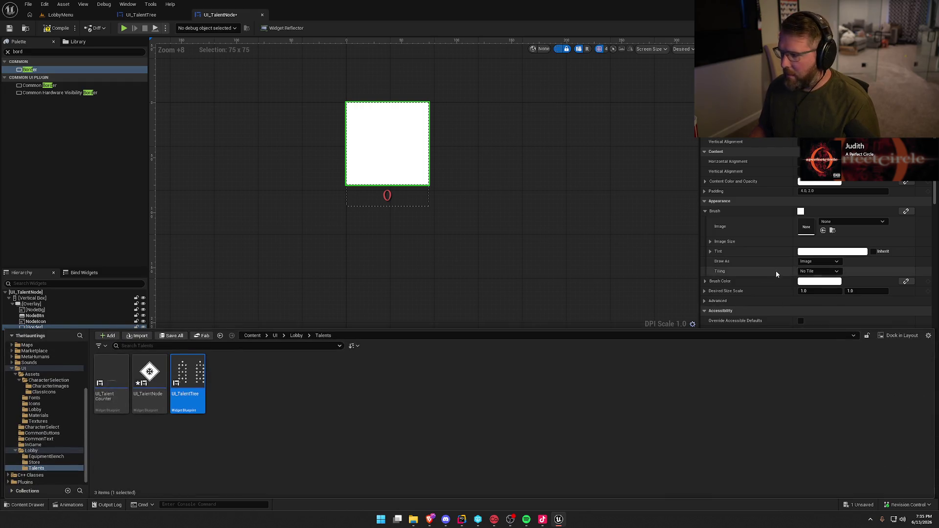
click(827, 191)
key(ctrl+space)
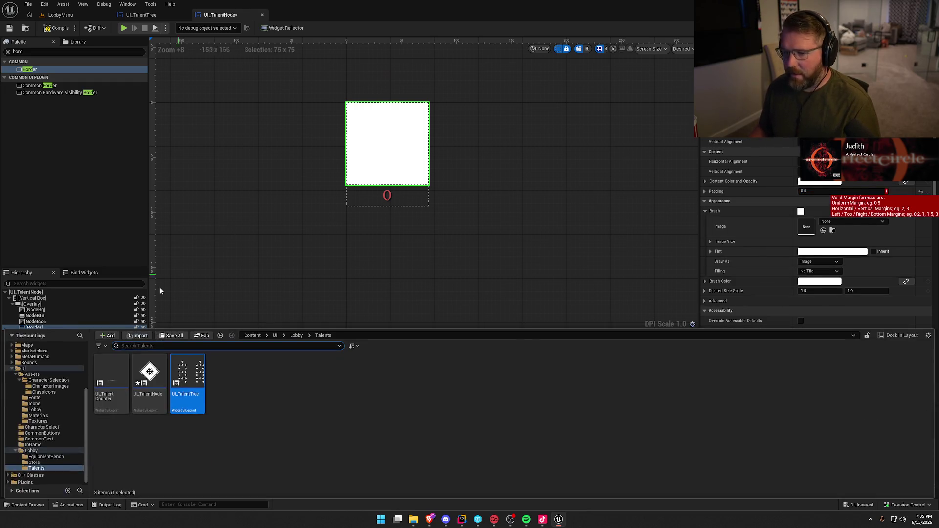
click(39, 415)
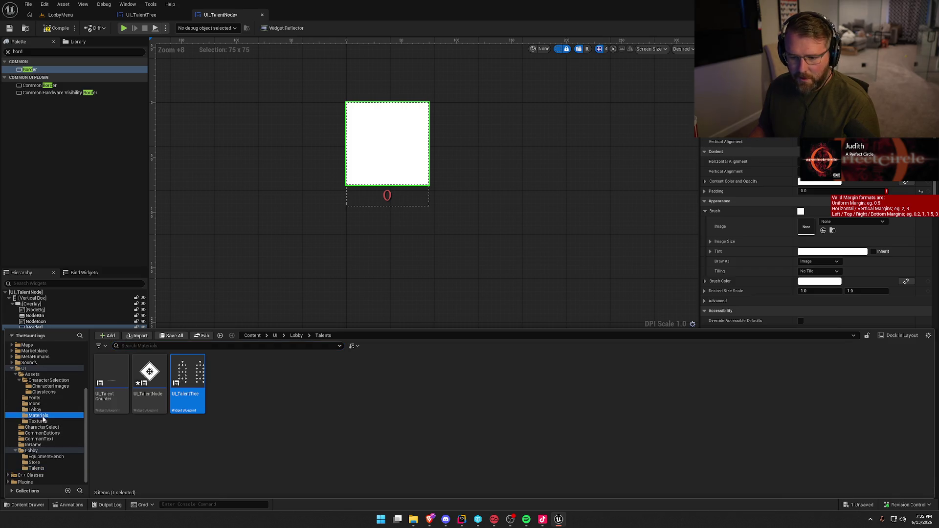
mouse_move(264, 382)
mouse_down()
mouse_move(631, 196)
mouse_move(816, 207)
mouse_move(814, 218)
mouse_up()
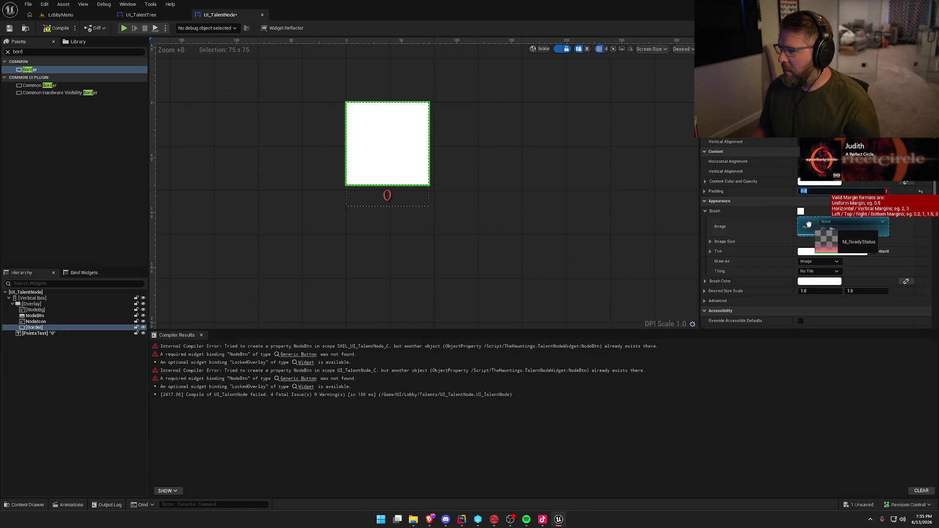
Preview the node with dashed widget outlines hidden, then reselect the Border
click(520, 228)
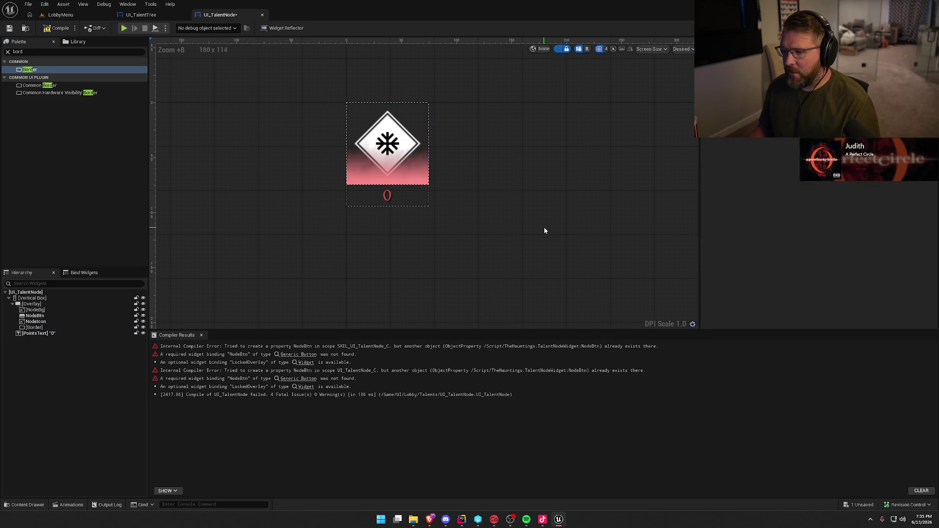
click(559, 49)
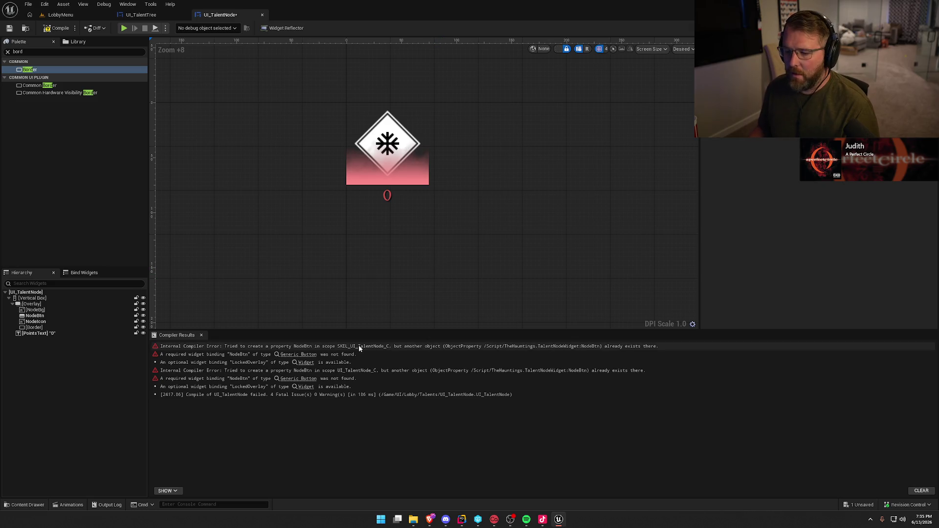
click(34, 328)
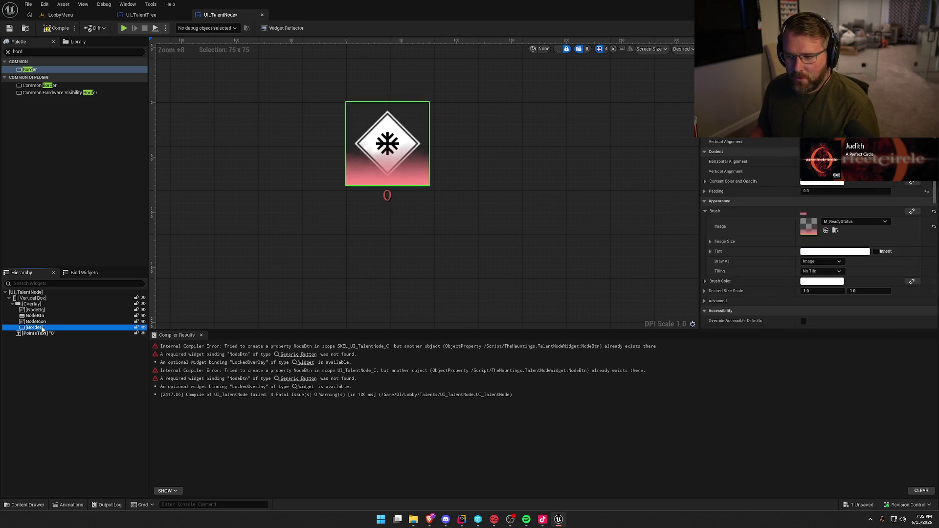
Rename the Border to LockedOverlay
key(F2)
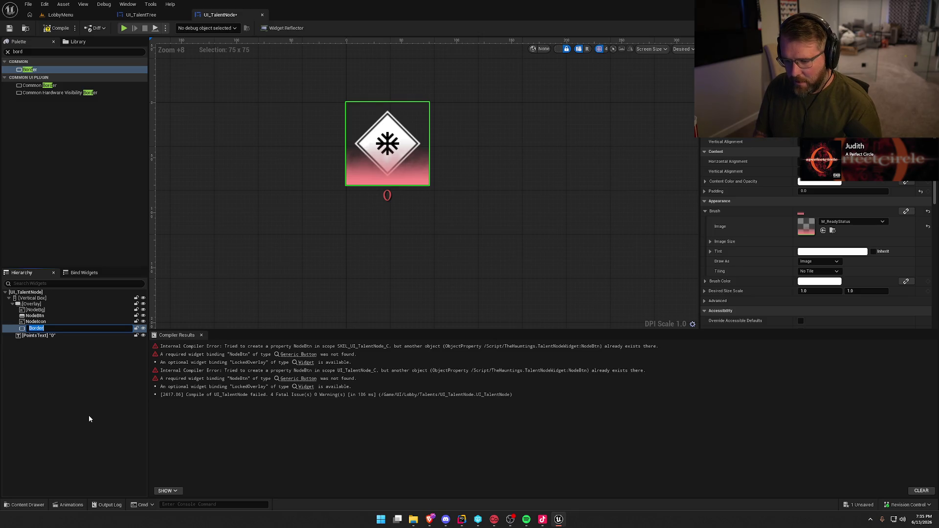
text(lOCK)
text(LockedOv)
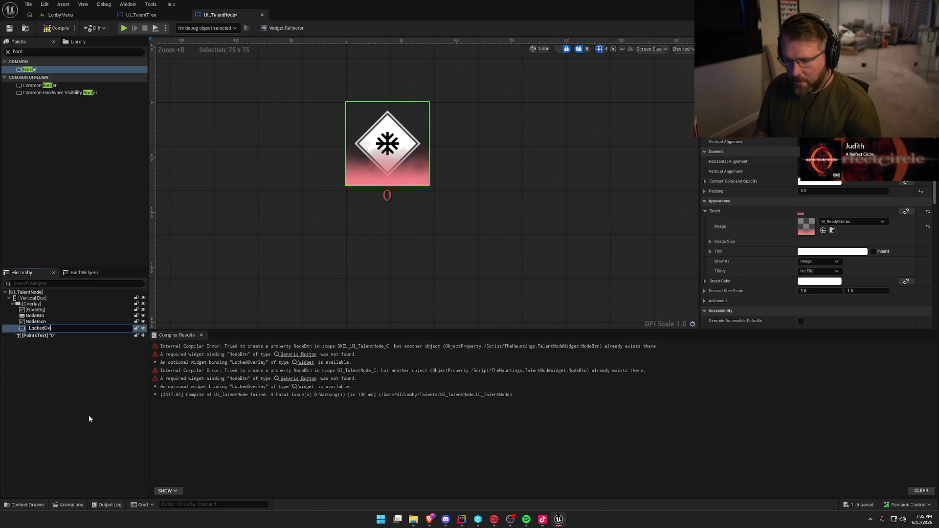
key(Return)
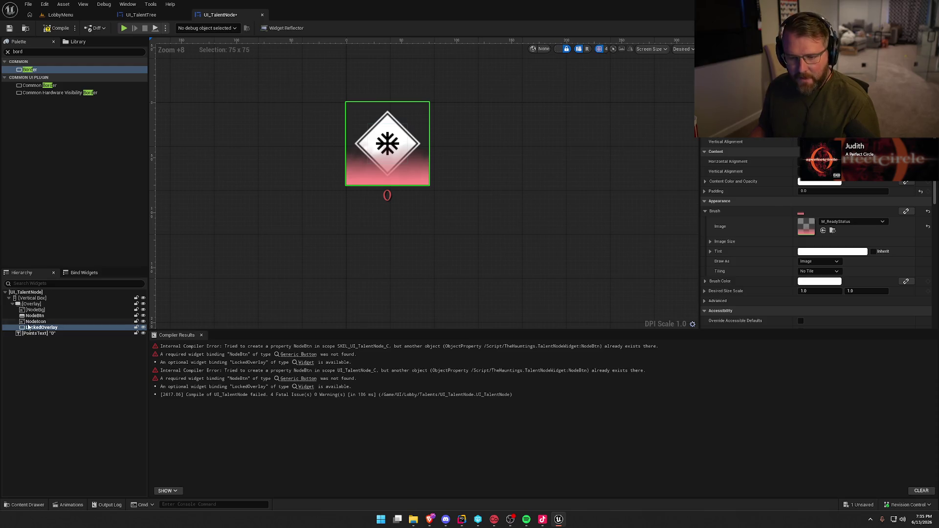
Recompile UI_TalentNode with F7, select NodeBtn to check its type, and switch to Rider
click(36, 321)
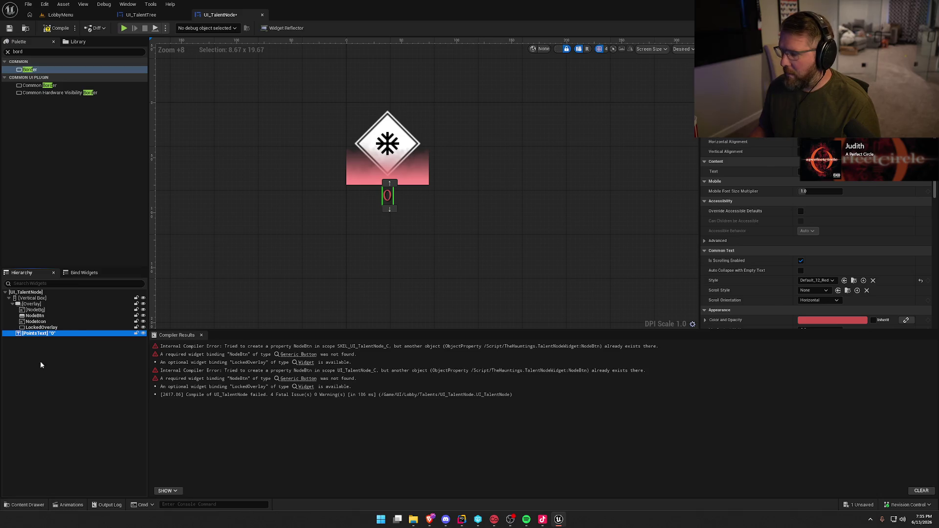
click(46, 388)
key(F7)
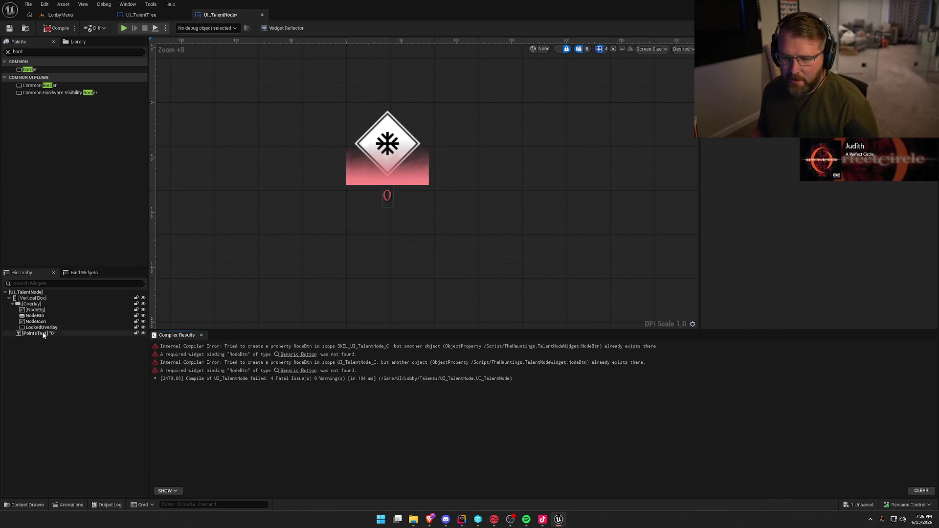
click(41, 317)
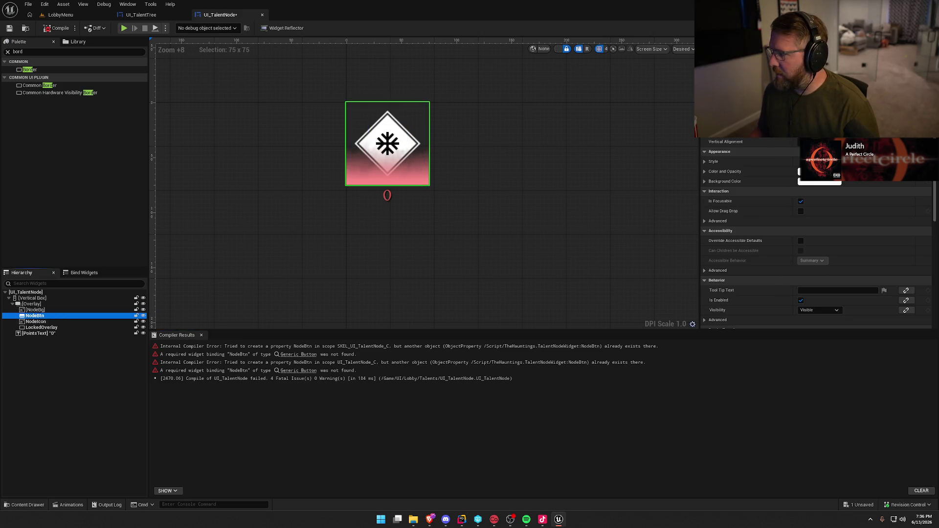
key(alt+Tab)
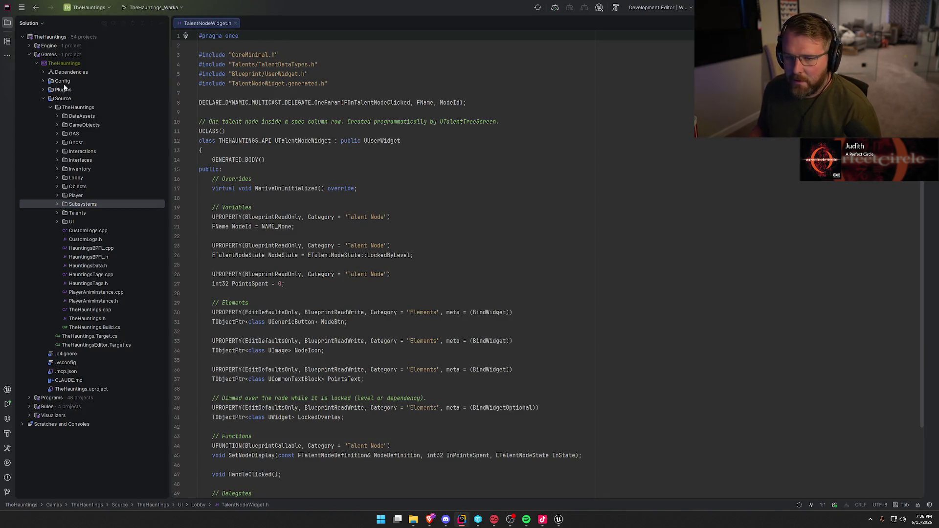
Change NodeBtn's type from UGenericButton to UButton on line 31 of TalentNodeWidget.h
click(7, 23)
scroll(234, 254, down, 3)
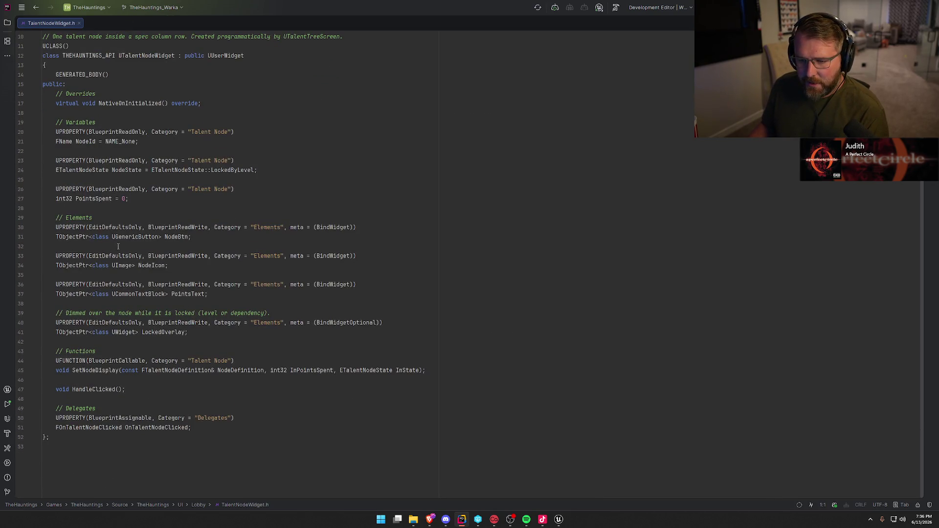
double_click(131, 237)
text(UButton)
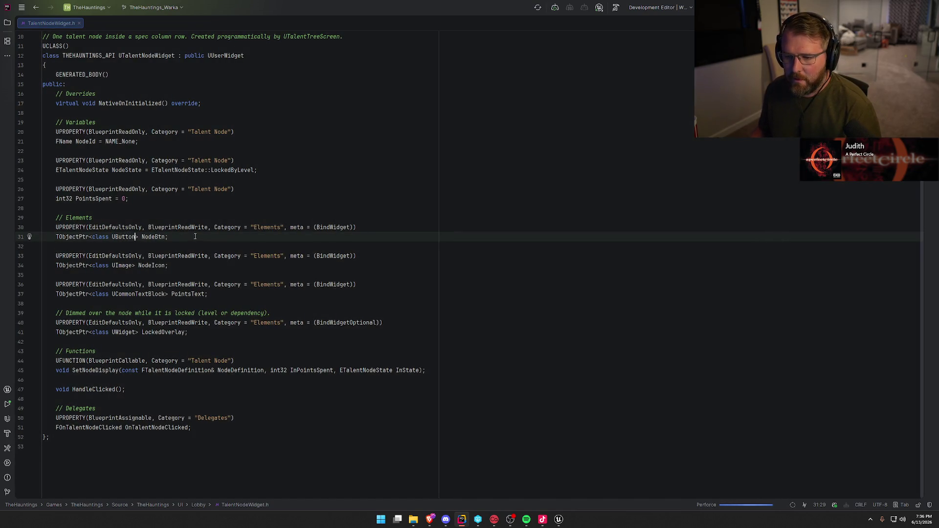
scroll(146, 127, up, 2)
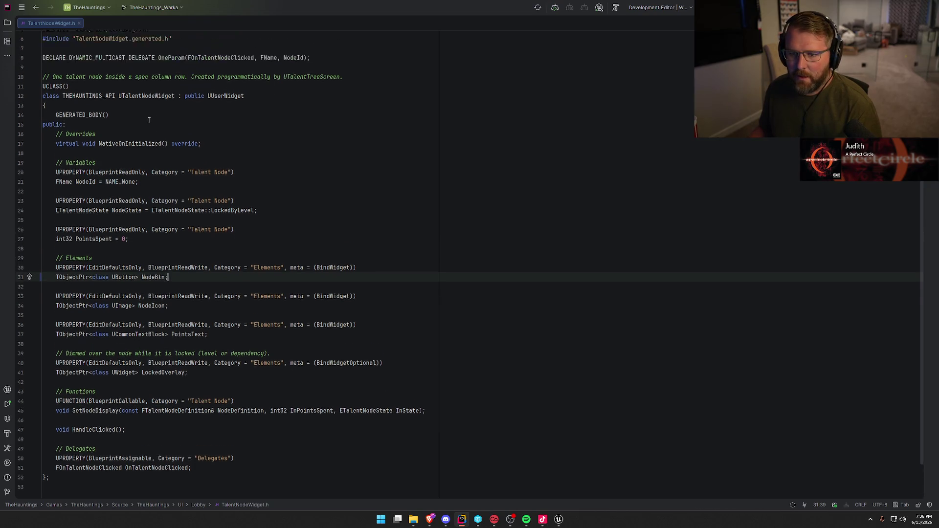
Try to jump to NativeOnInitialized's definition, then refresh the project files and wait for indexing
click(125, 161)
ctrl+click(125, 160)
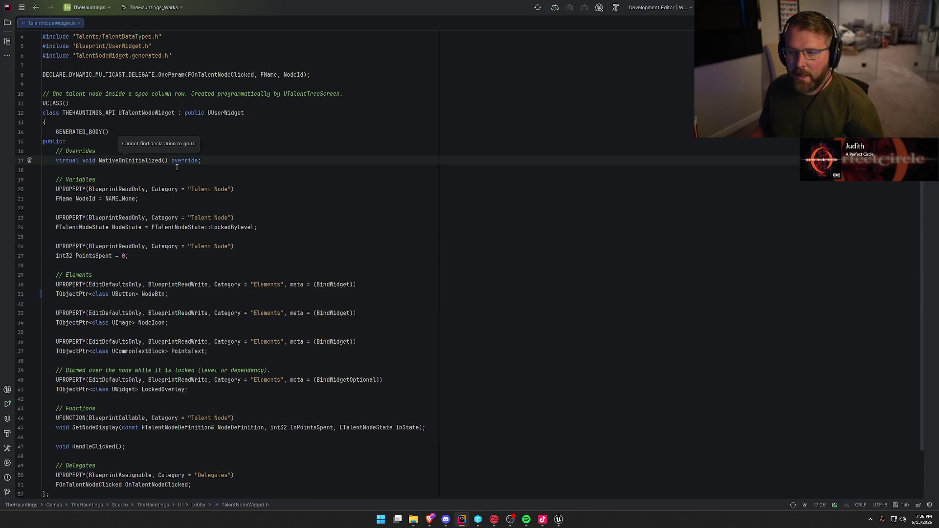
click(538, 8)
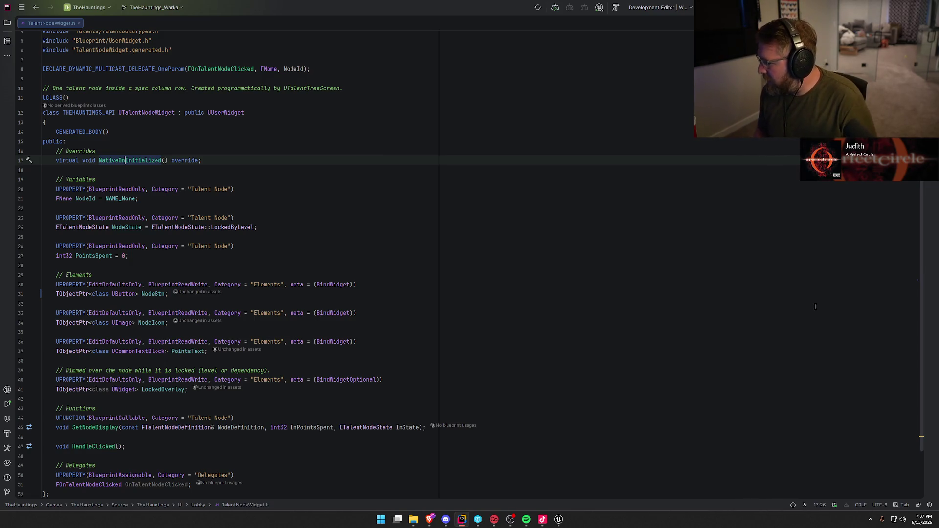
key(Down)
Apply the bIsUsingP2PSockets=false DefaultEngine.ini change, save and check out UI_TalentNode, then open TalentNodeWidget.cpp
key(Up)
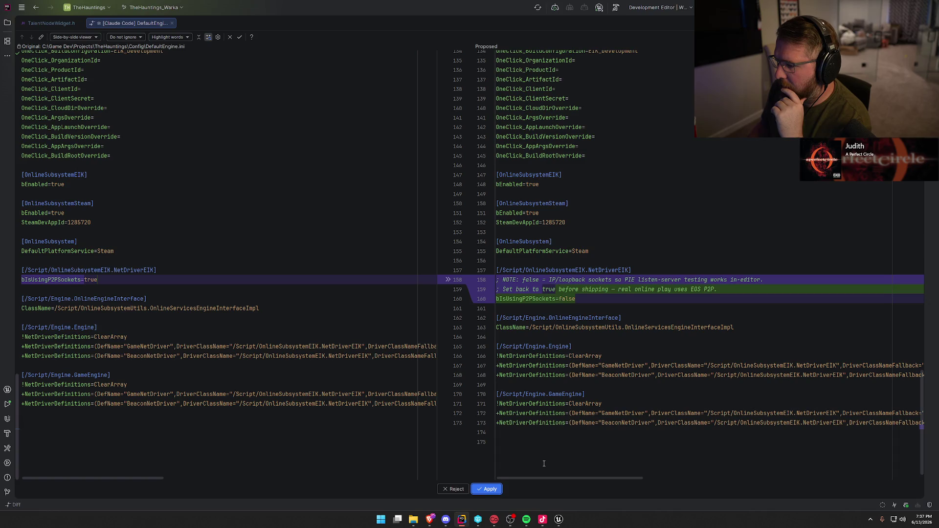
click(492, 489)
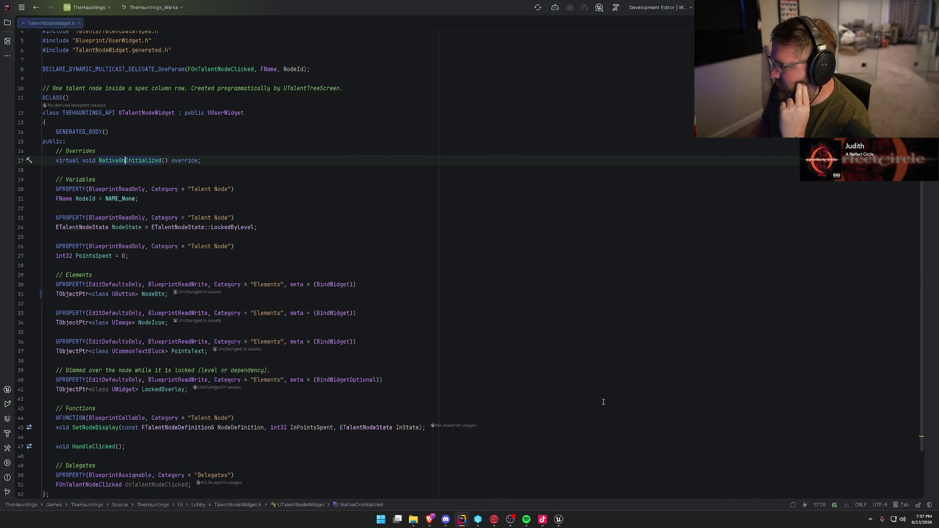
click(559, 519)
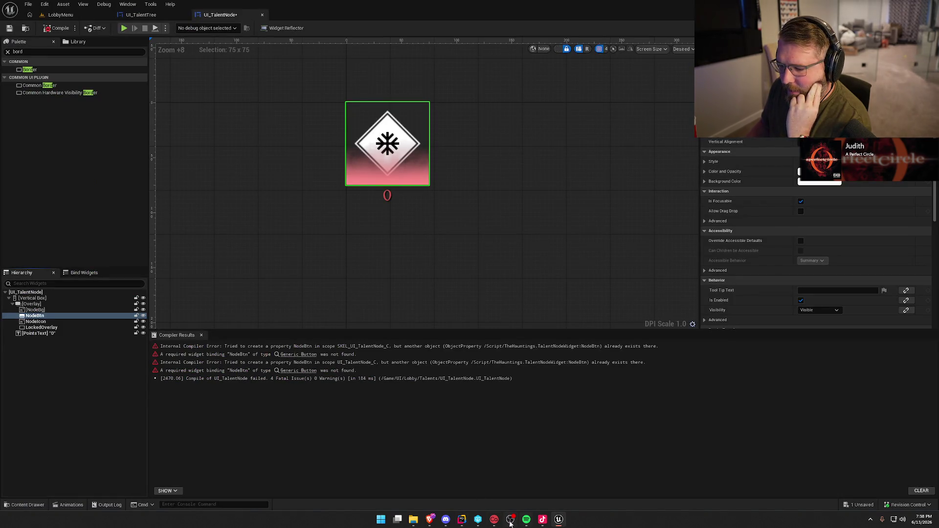
key(ctrl+s)
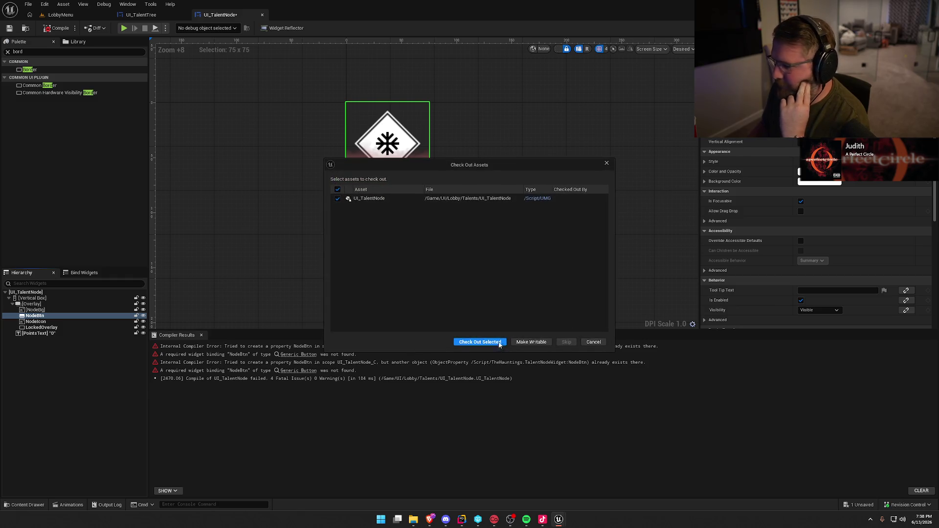
click(479, 340)
key(alt+Tab)
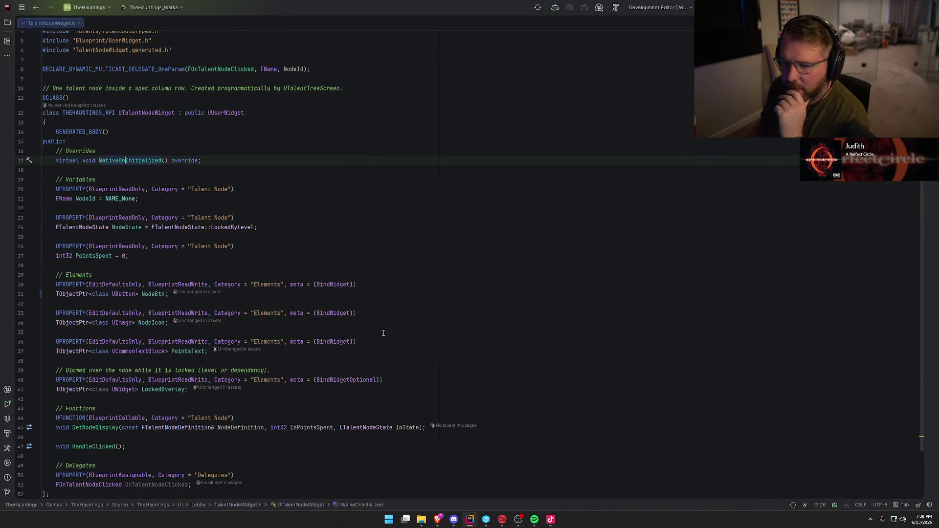
ctrl+click(133, 161)
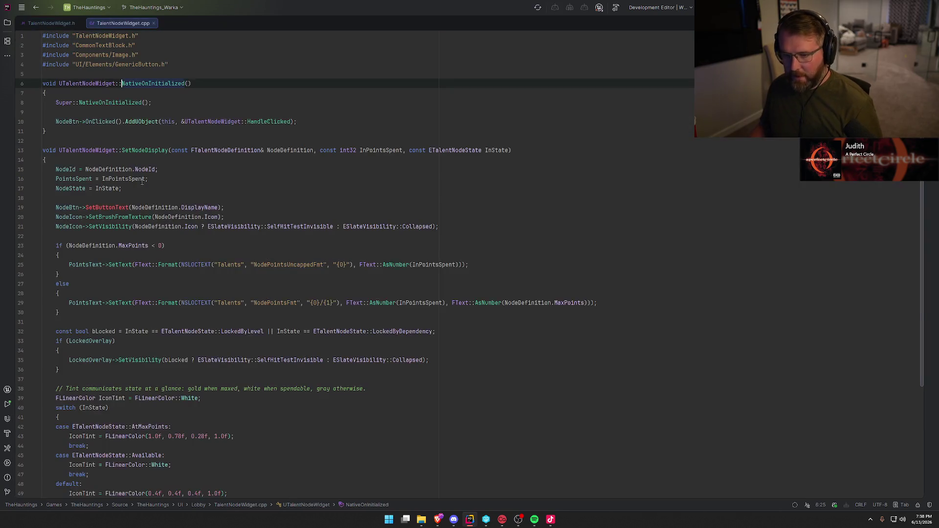
Replace the AddUObject binding with NodeBtn->OnClicked.AddDynamic(this, &UTalentNodeWidget::HandleClicked)
click(86, 122)
click(316, 115)
key(Return)
text(Node)
key(Return)
text(->On)
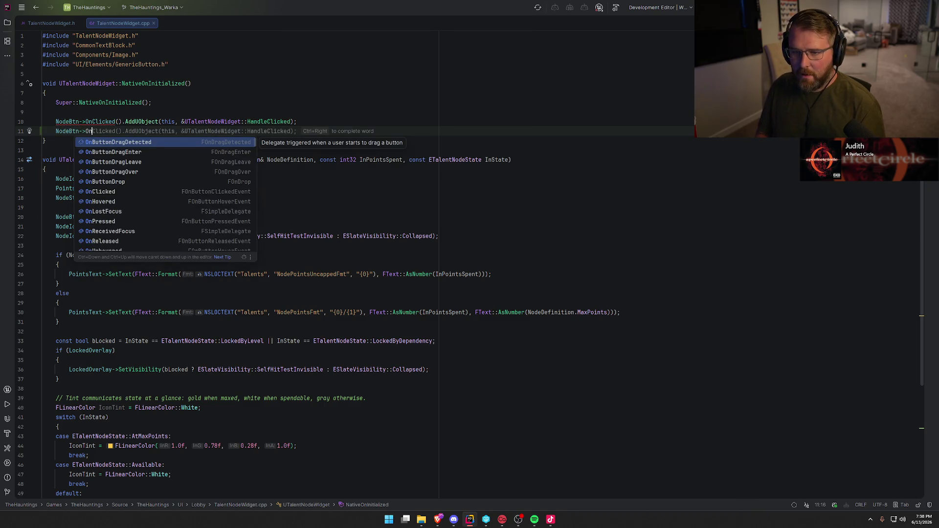
text(Cl)
key(Return)
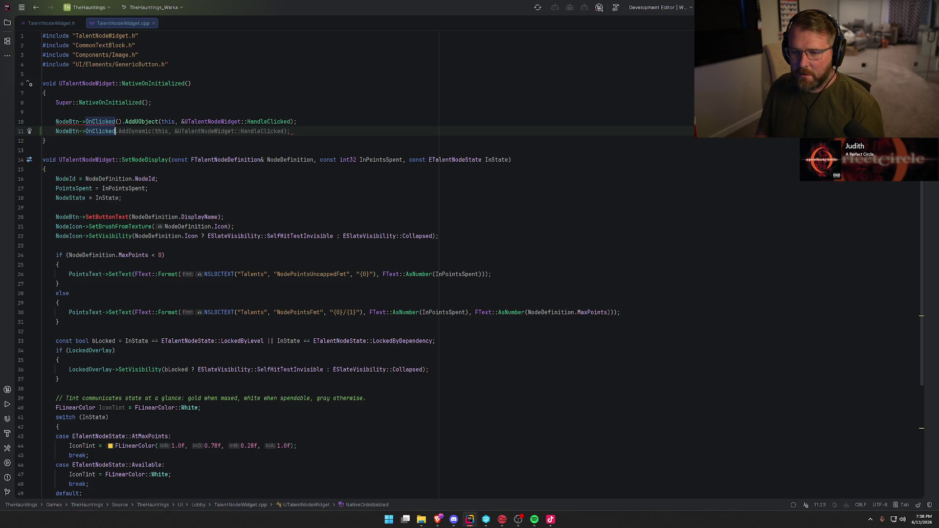
text(.Add)
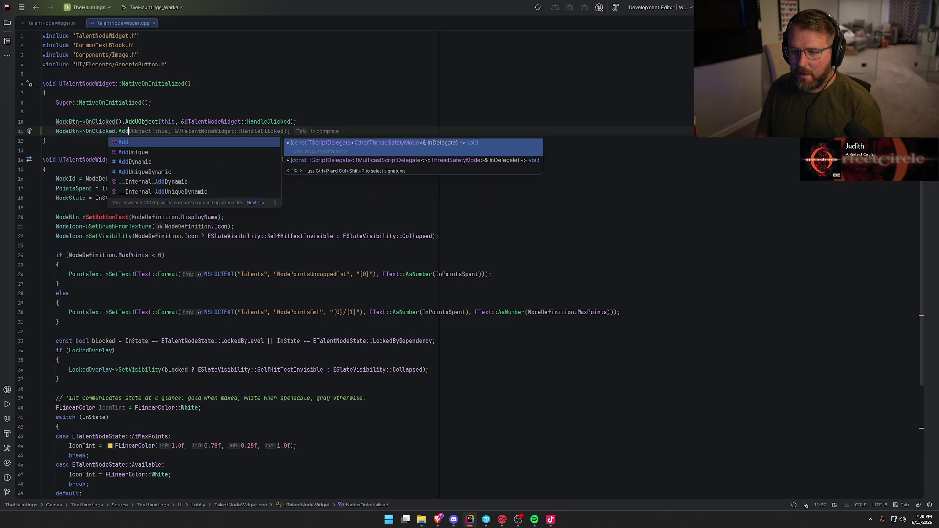
key(Down)
key(Down)
key(Return)
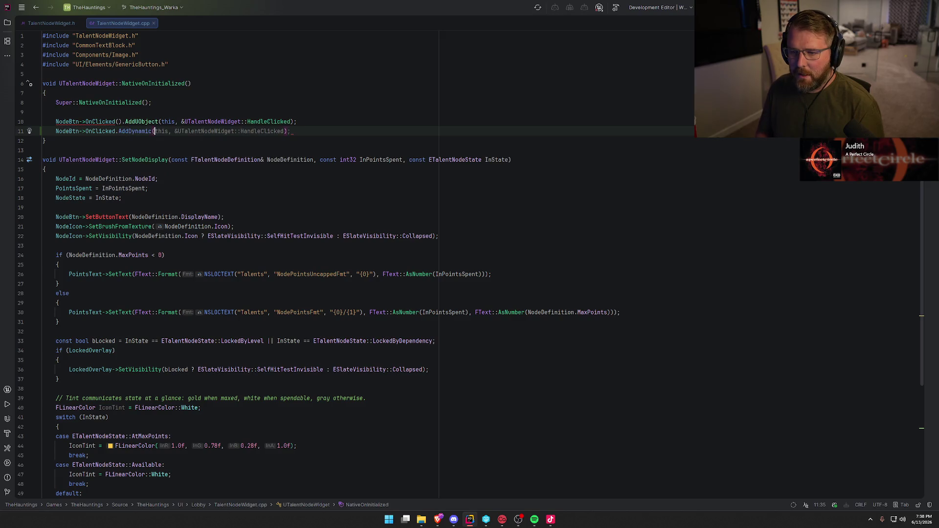
key(Tab)
click(344, 121)
key(shift+Home)
key(BackSpace)
key(BackSpace)
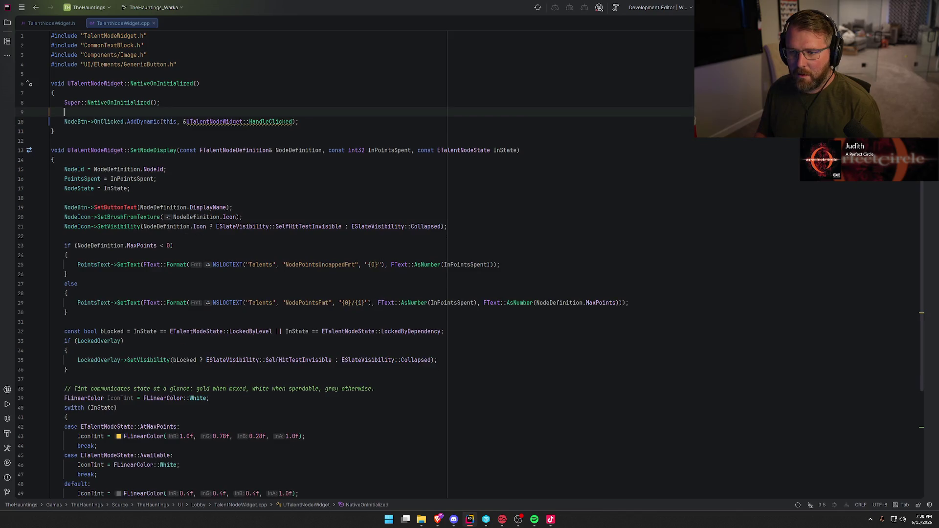
Add a plain UFUNCTION() macro above HandleClicked's declaration in TalentNodeWidget.h
mouse_move(268, 126)
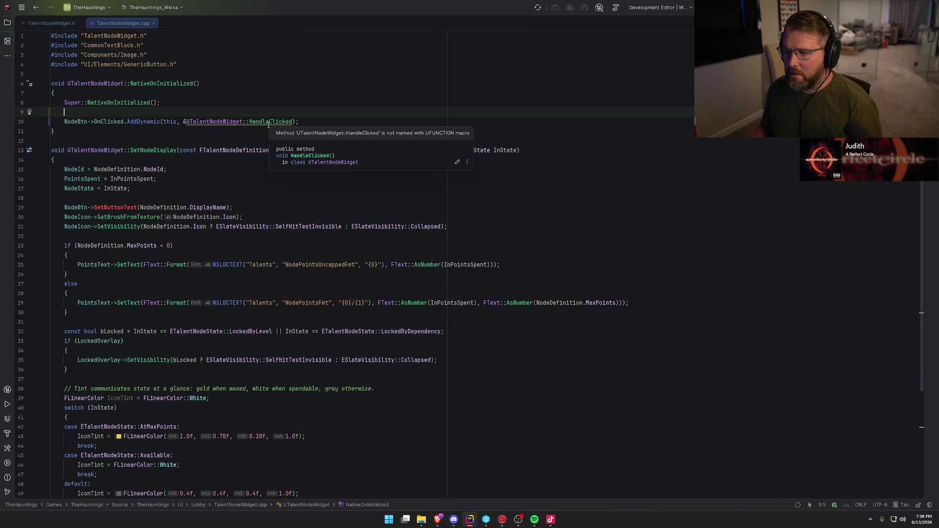
ctrl+click(269, 123)
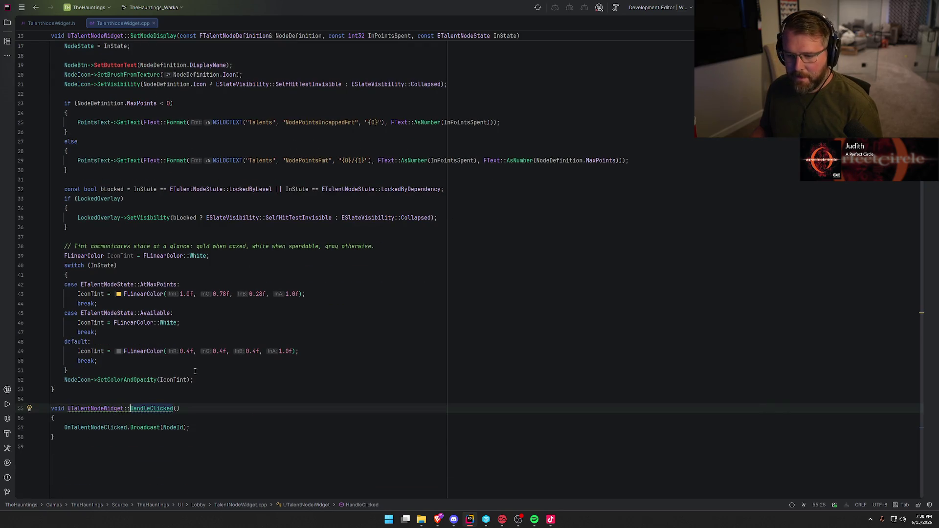
key(ctrl+b)
key(ctrl+alt+Return)
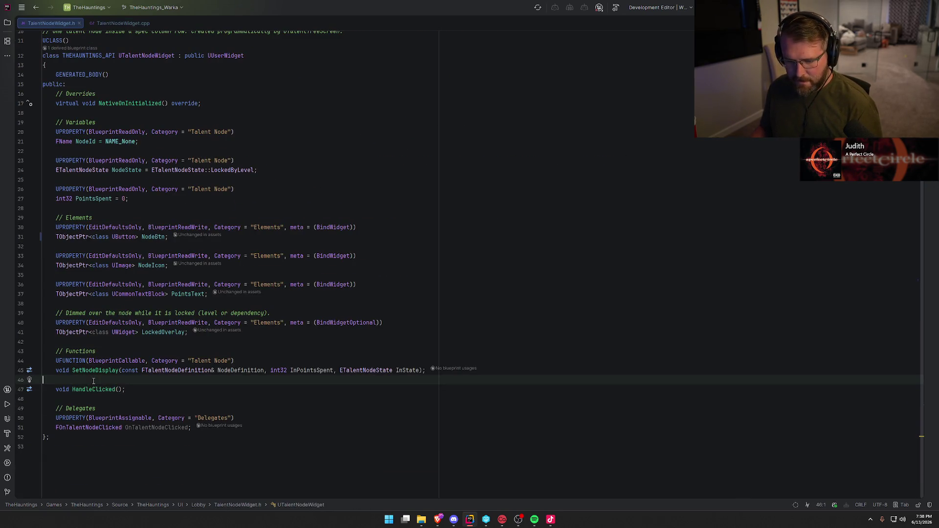
text(UFUNCTION(BlueprintCallable, Category = "Talent Node")
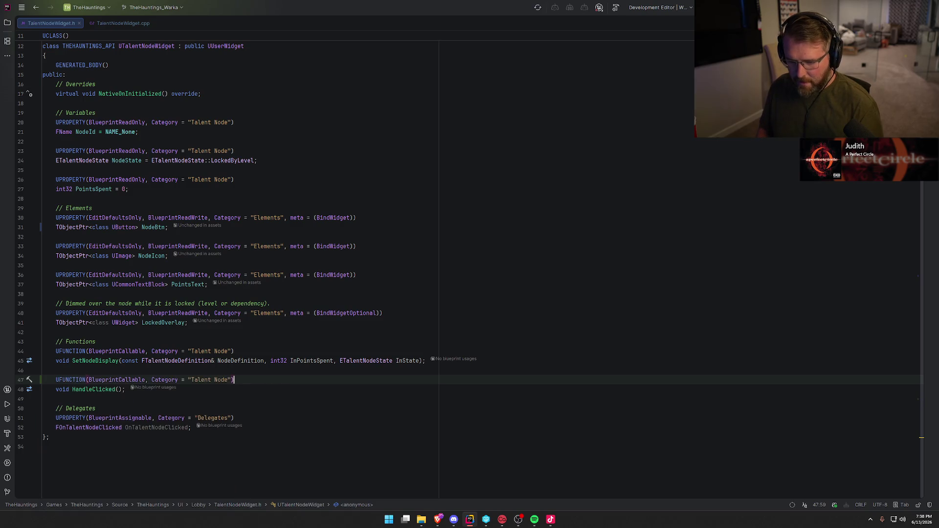
key(BackSpace)
key(BackSpace)
key(BackSpace)
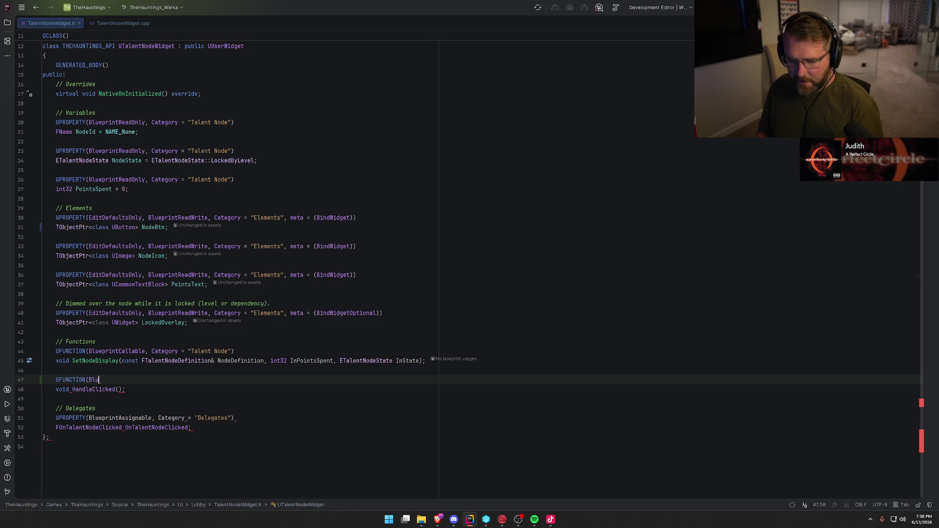
text())
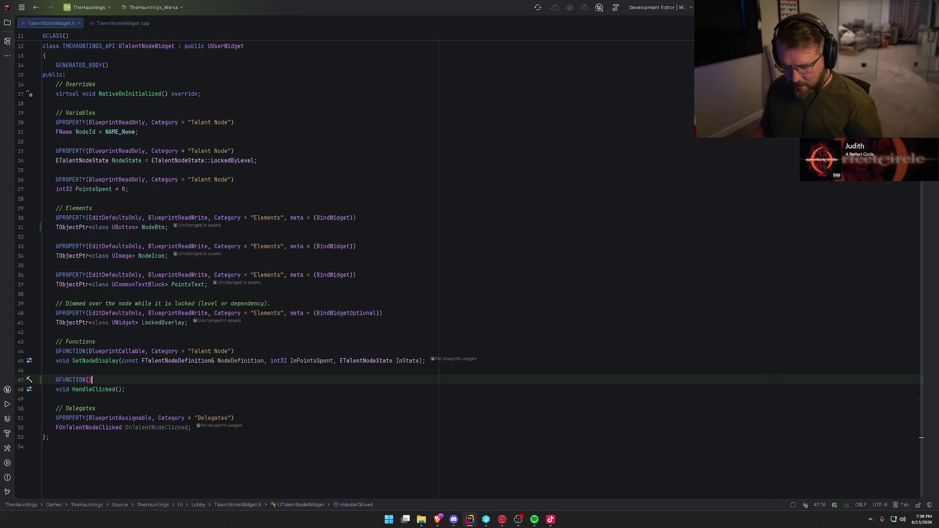
Return to TalentNodeWidget.cpp at the SetButtonText line in SetNodeDisplay
click(123, 25)
scroll(87, 202, up, 5)
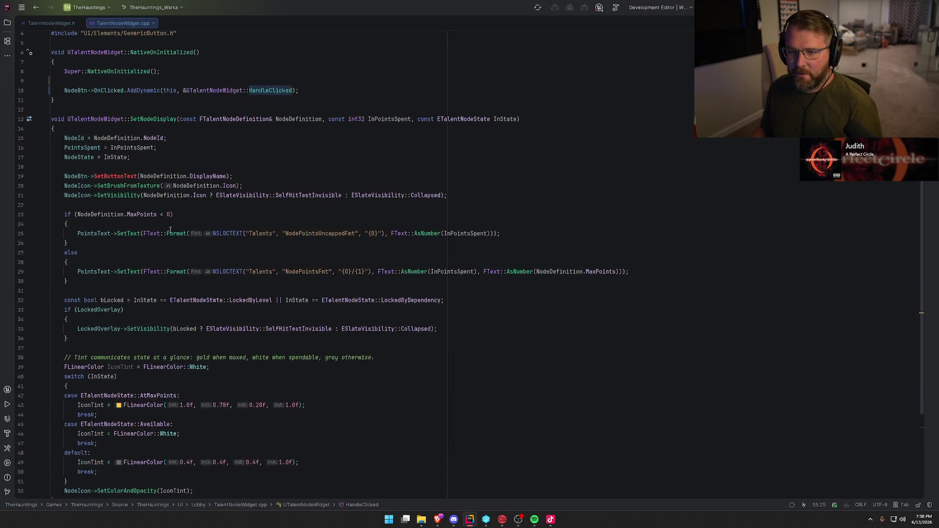
click(101, 179)
key(End)
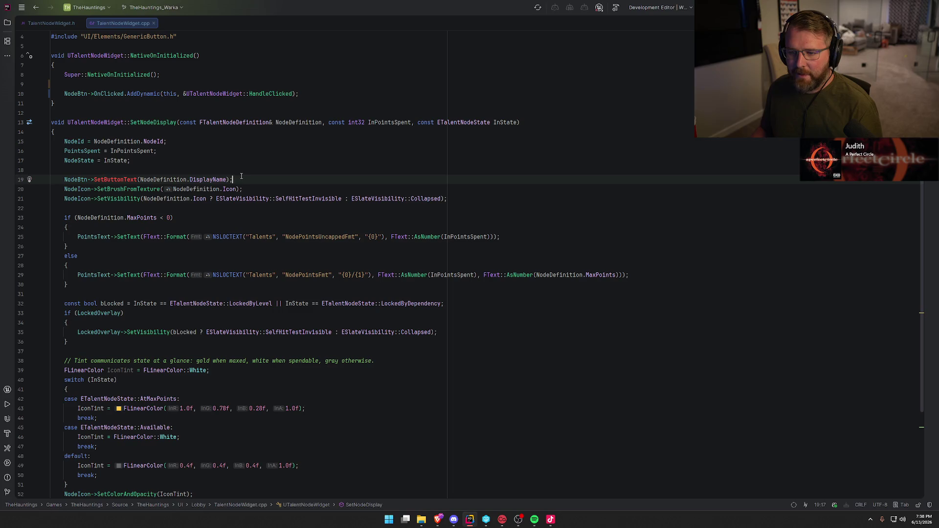
Delete the NodeBtn->SetButtonText line from SetNodeDisplay and review HandleClicked's body
shift+click(64, 180)
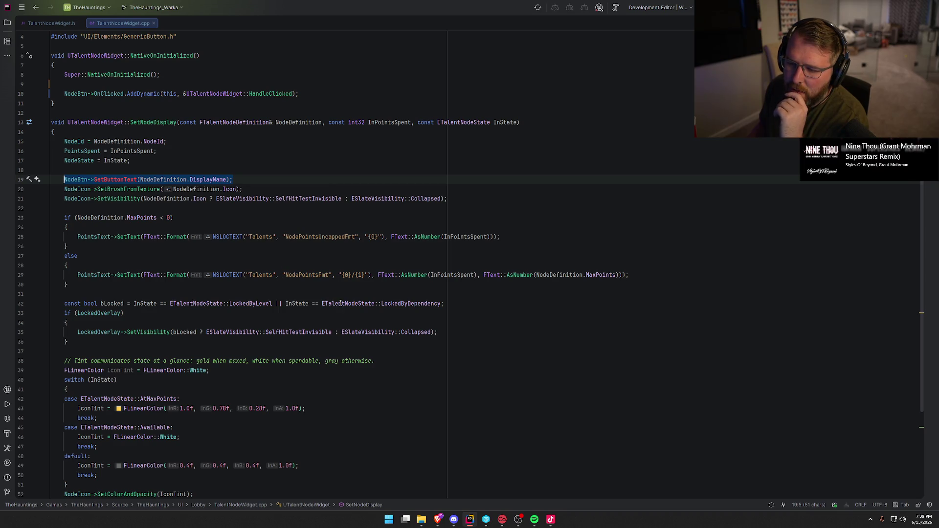
key(BackSpace)
key(BackSpace)
scroll(421, 375, down, 1)
scroll(420, 375, down, 2)
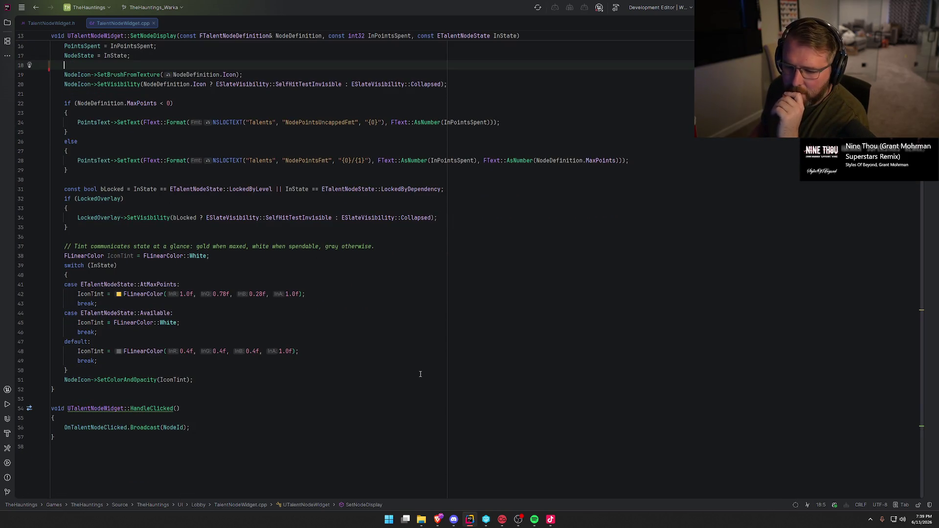
click(205, 432)
scroll(265, 449, up, 5)
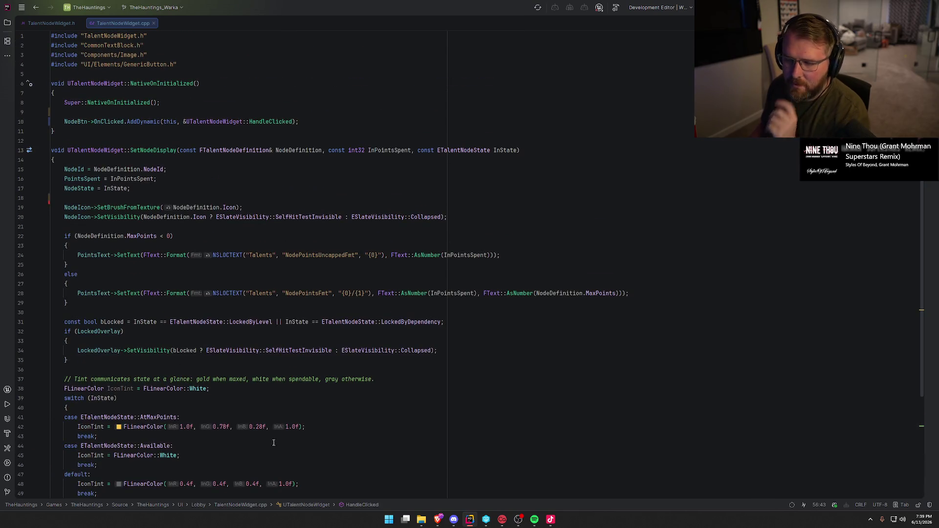
scroll(413, 367, down, 3)
scroll(413, 367, down, 1)
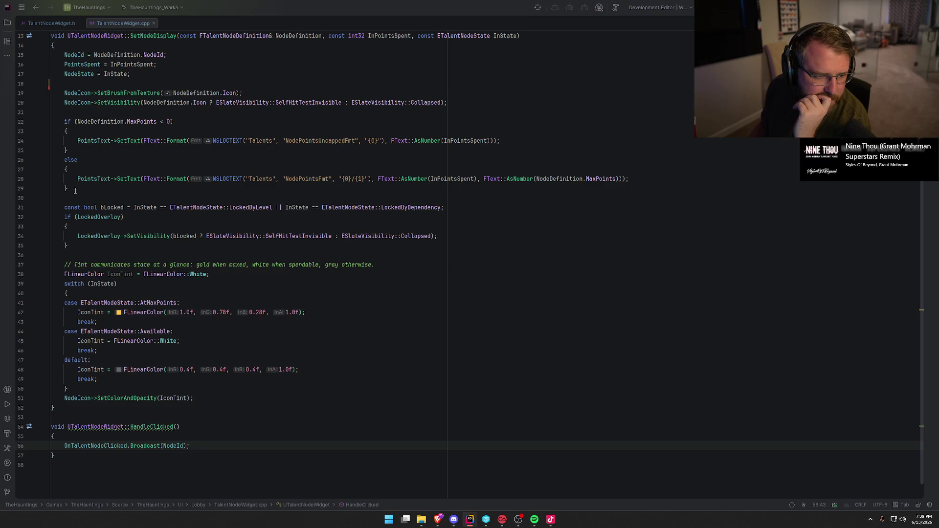
After checking the browser, close the TalentNodeWidget.h tab
key(alt+Tab)
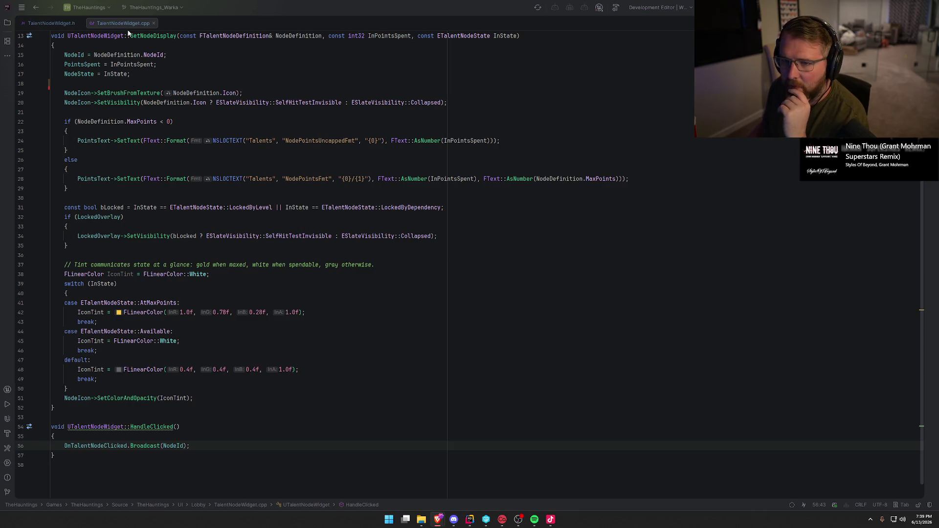
click(73, 25)
middle_click(56, 25)
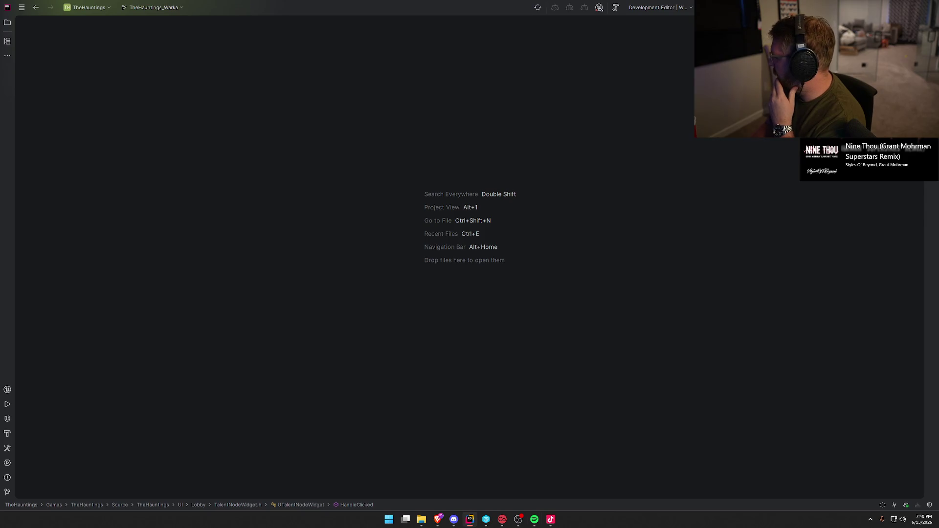
Build TheHauntings with Ctrl+Shift+B and dismiss the build notification once it finishes
key(alt+Tab)
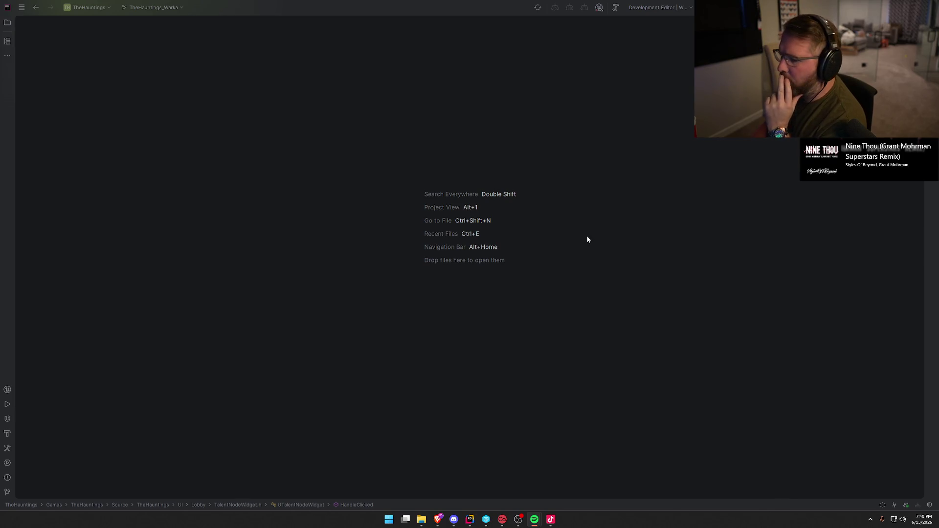
key(ctrl+shift+b)
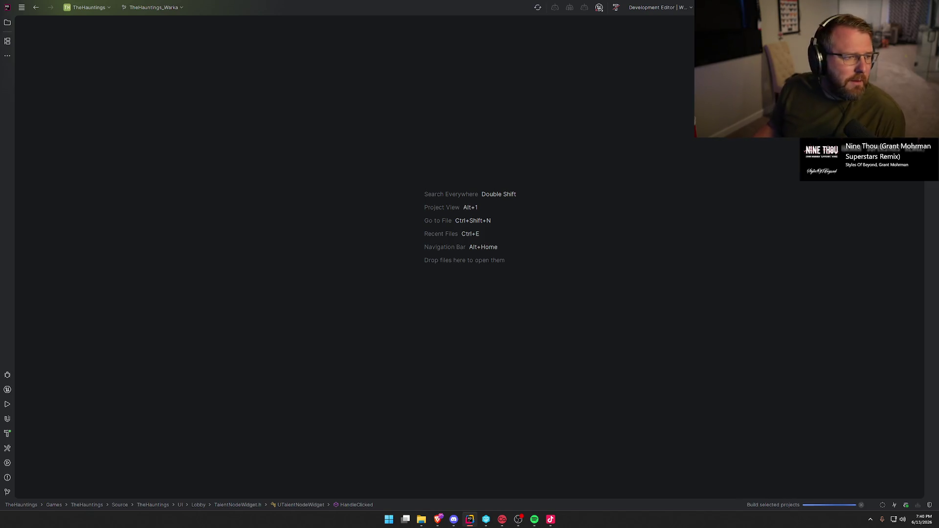
key(alt+Tab)
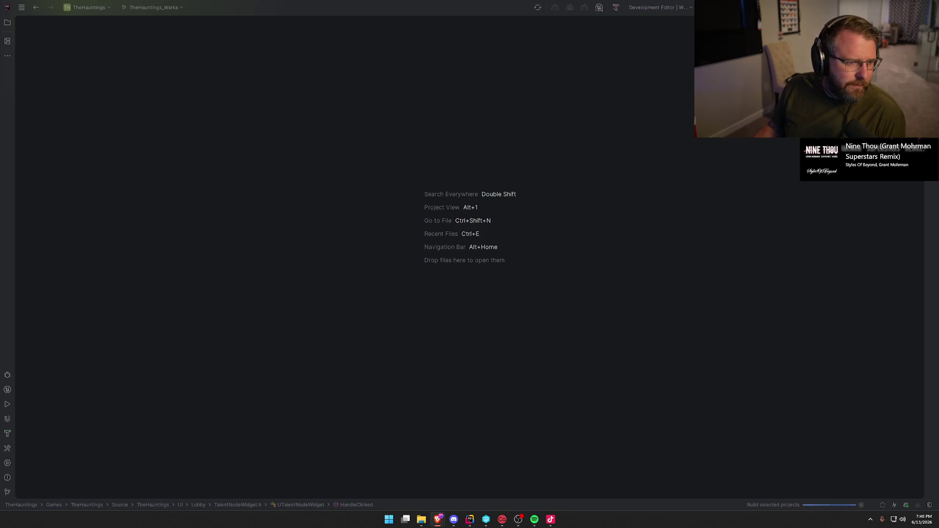
key(alt+Tab)
click(924, 474)
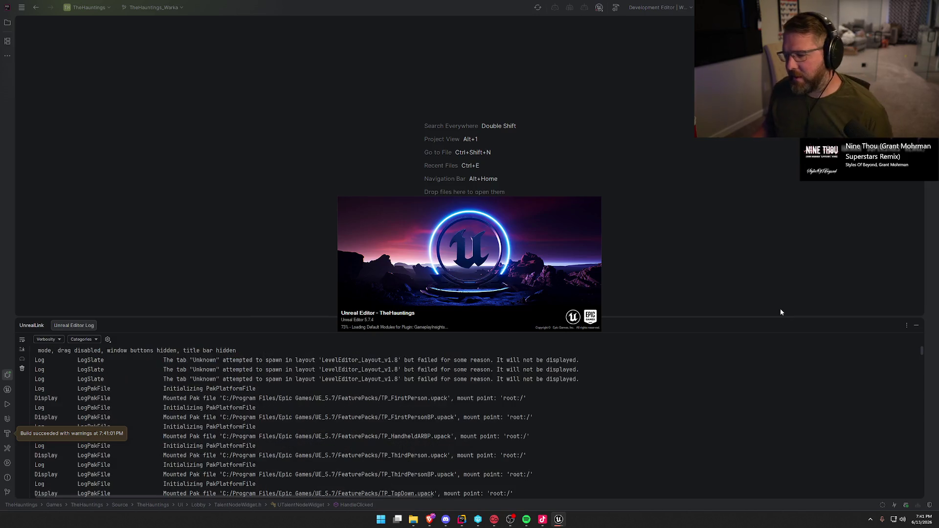
Hide the log panel, open UI_TalentTree and turn off its dashed widget outlines
click(916, 326)
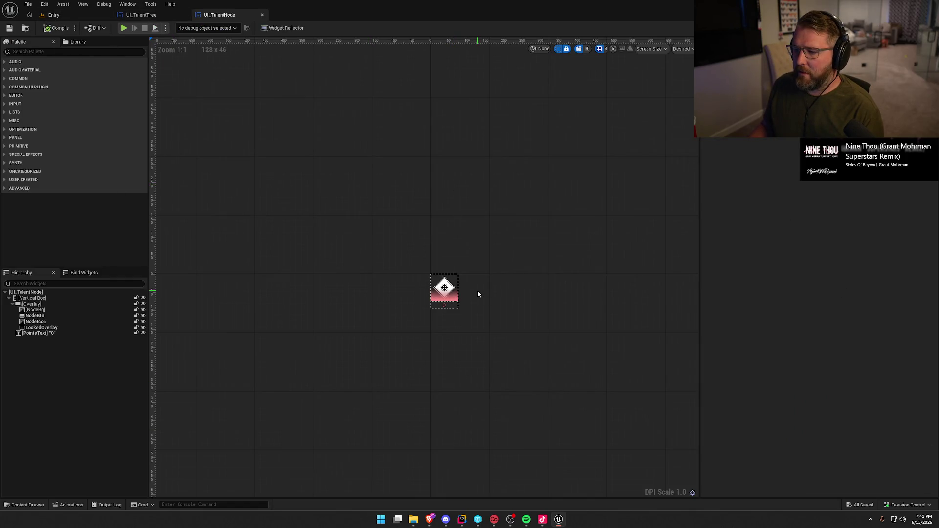
scroll(457, 322, up, 6)
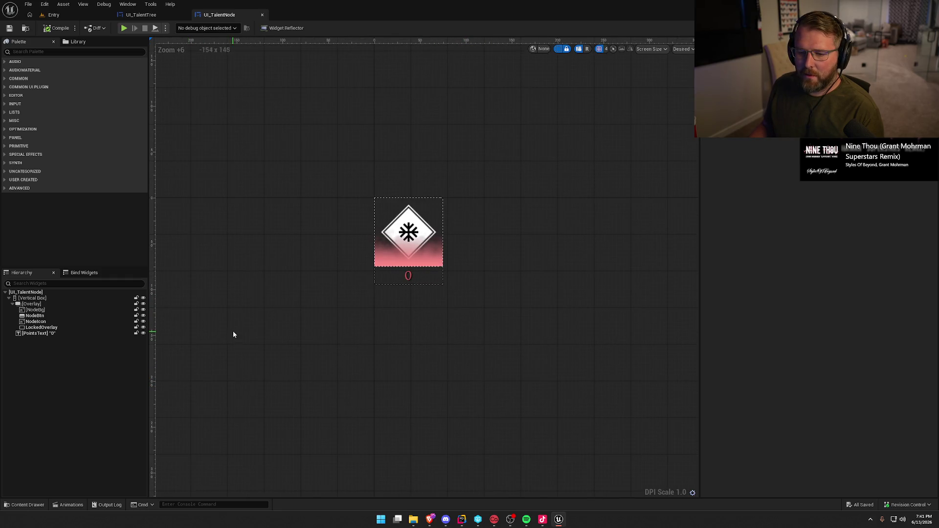
click(139, 15)
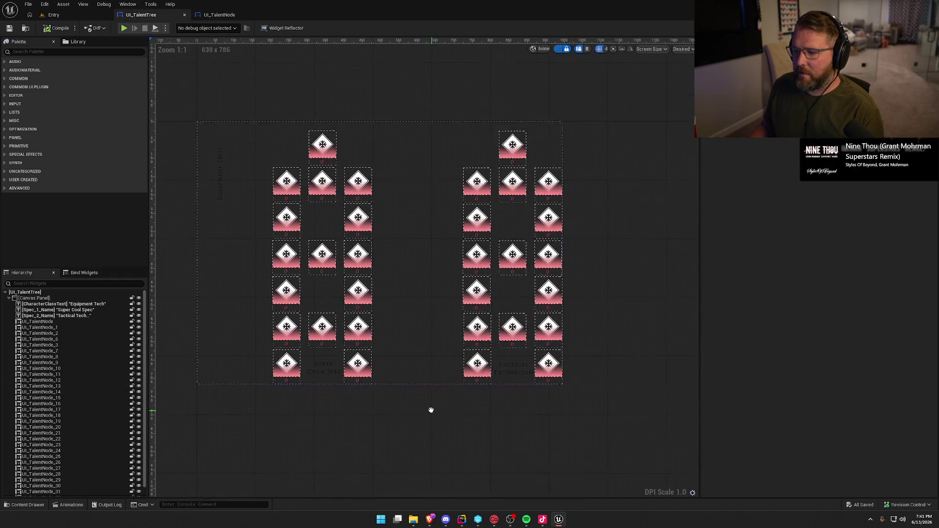
click(558, 49)
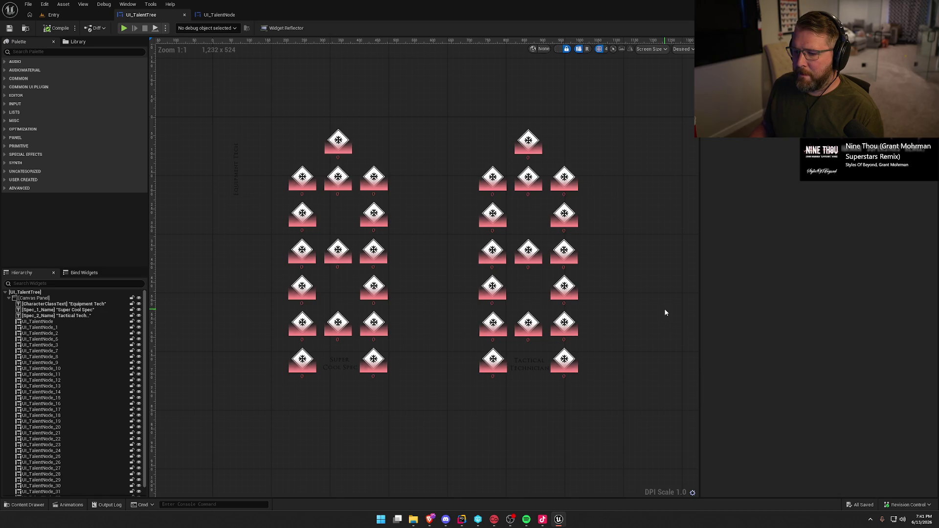
Select the first UI_TalentNode in the tree, then view the widget's Event Graph
click(39, 322)
scroll(84, 396, down, 1)
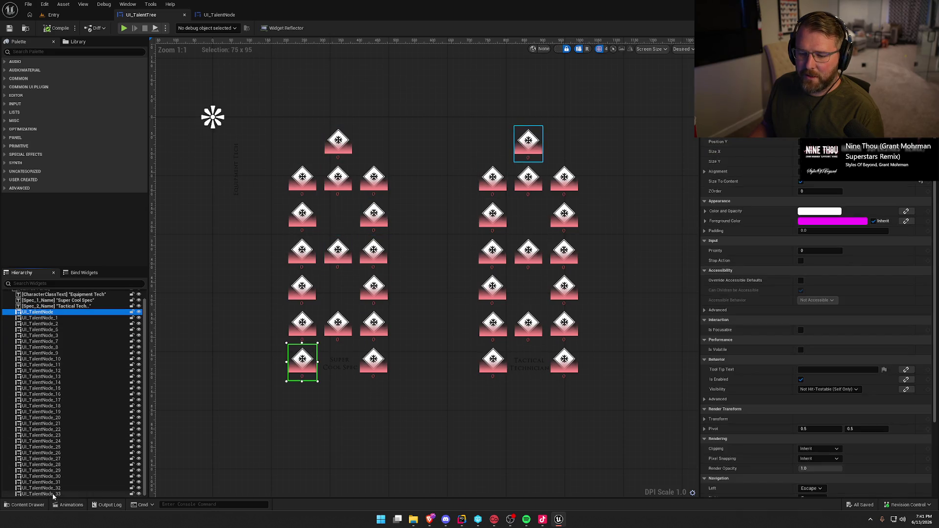
scroll(369, 440, up, 2)
scroll(439, 377, down, 4)
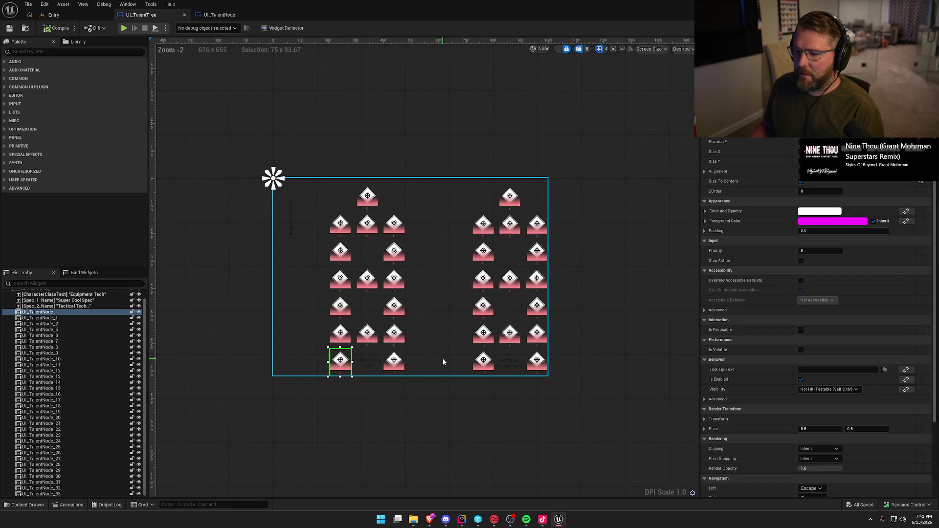
scroll(445, 367, up, 2)
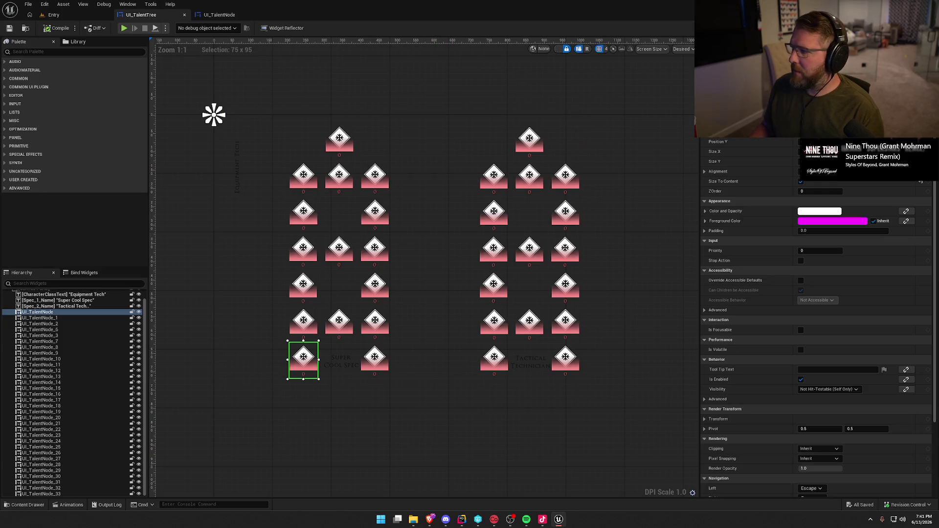
click(920, 28)
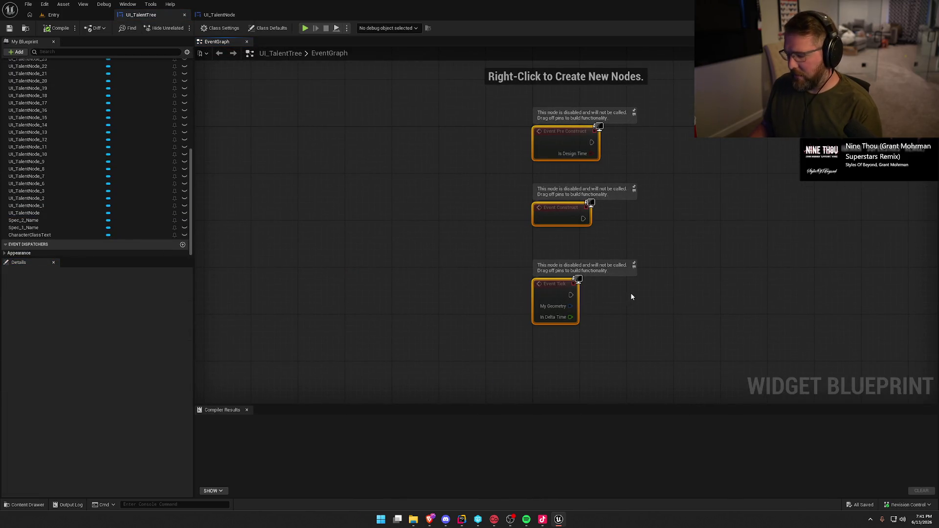
Delete the three disabled event nodes and return to the talent tree Designer layout
key(Delete)
click(247, 410)
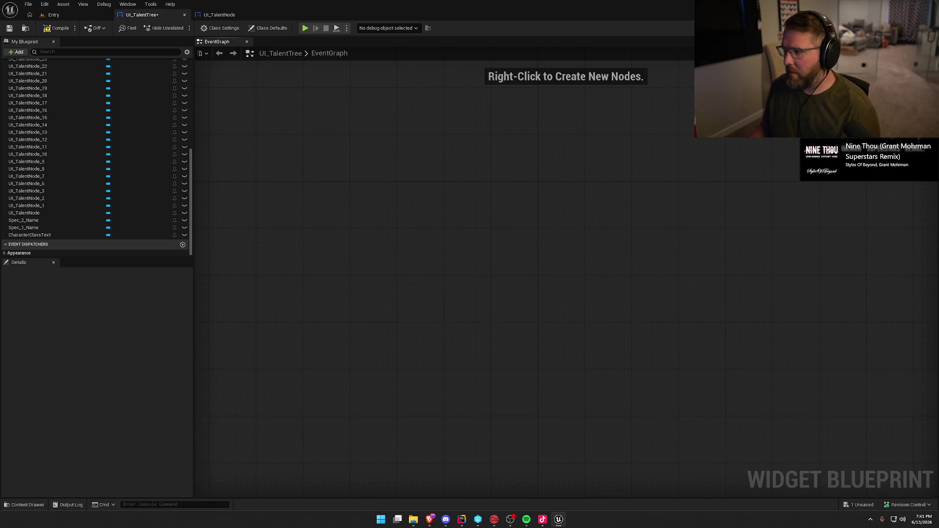
click(888, 28)
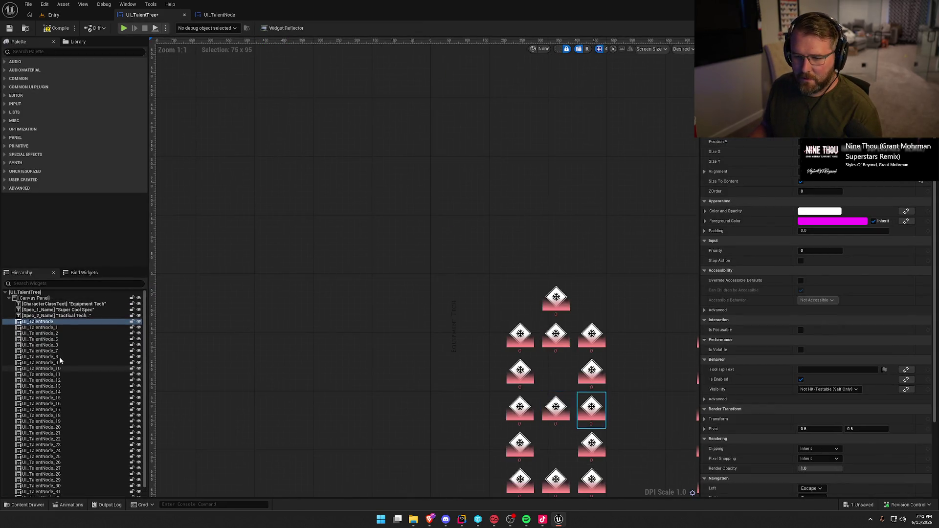
mouse_move(393, 198)
mouse_down()
mouse_move(276, 114)
mouse_move(348, 116)
mouse_move(348, 137)
mouse_up()
click(348, 135)
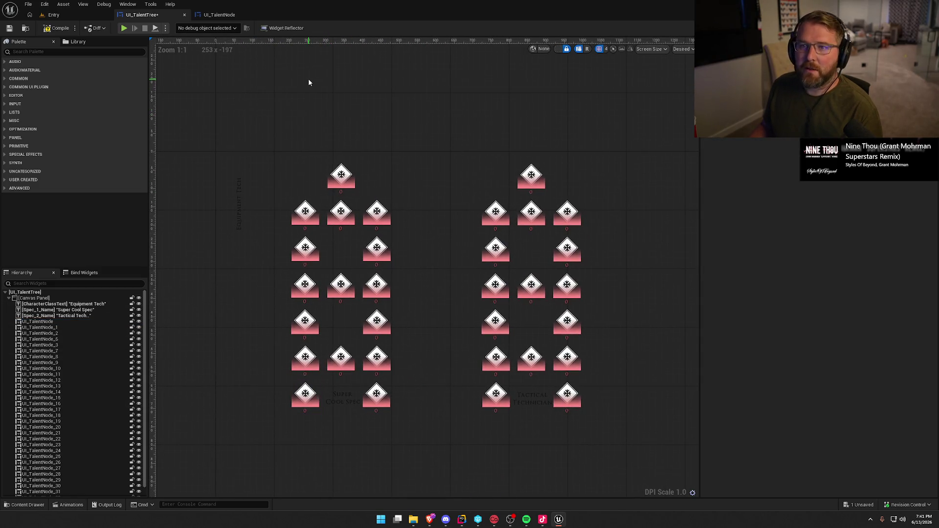
Compile UI_TalentTree, check out the asset, and go back to the Entry level's content browser
click(56, 28)
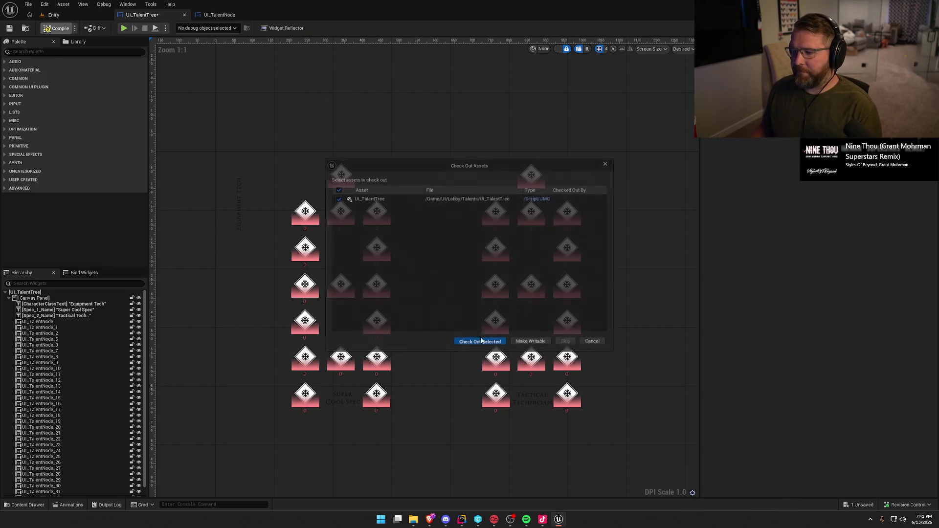
click(478, 342)
click(55, 15)
key(ctrl+space)
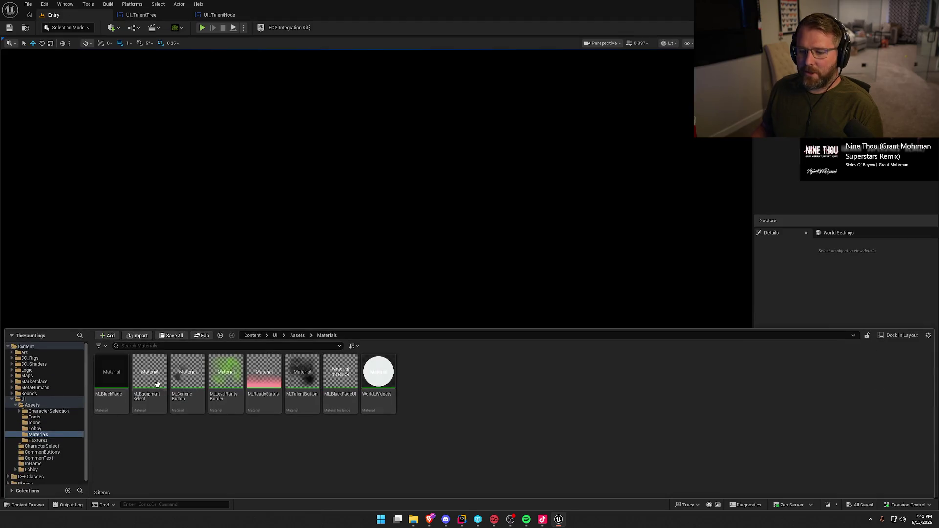
Open the LobbyMenu level from the Maps folder
click(27, 376)
click(192, 375)
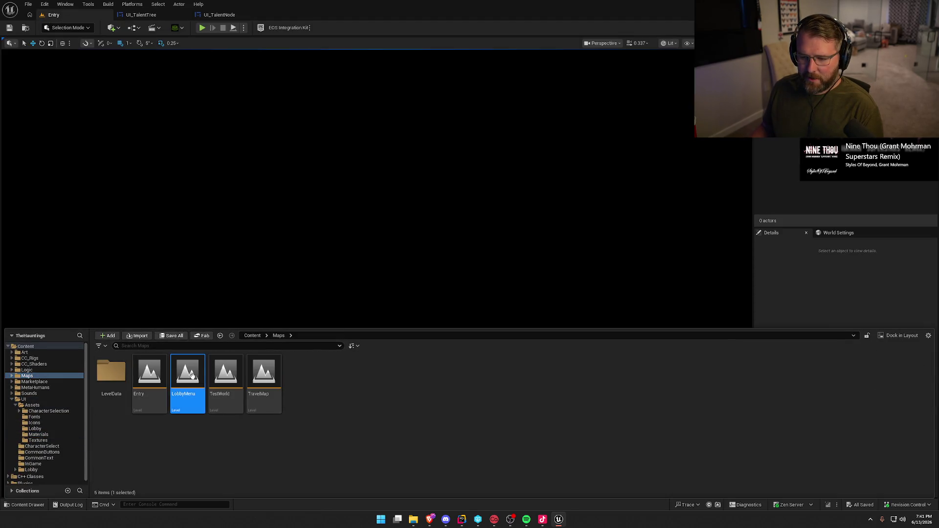
double_click(192, 375)
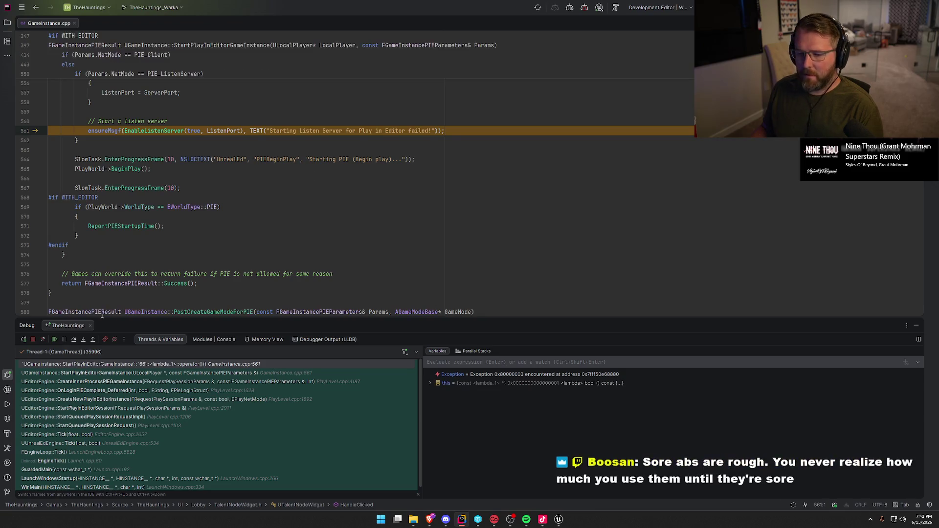
Resume past the failed listen-server check, replay LobbyMenu via the Play options, then return to Rider
click(54, 339)
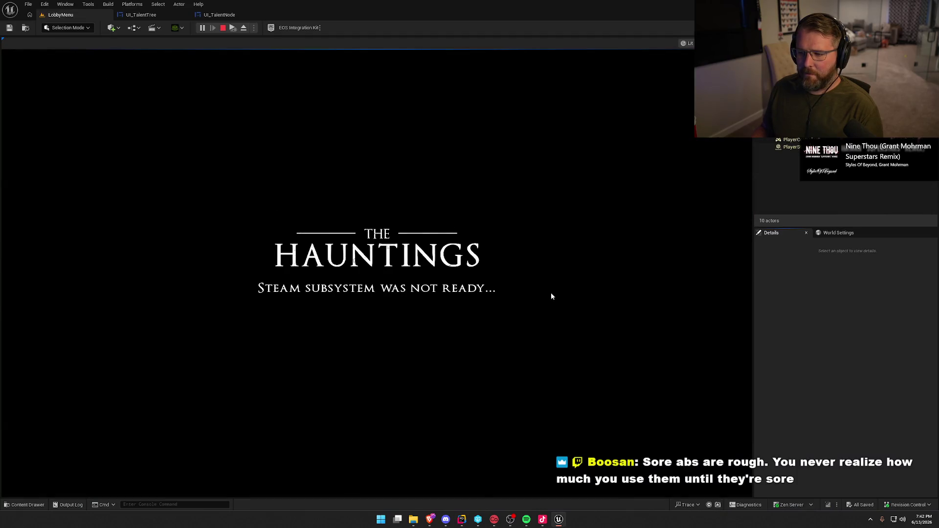
key(Escape)
click(244, 28)
mouse_move(316, 179)
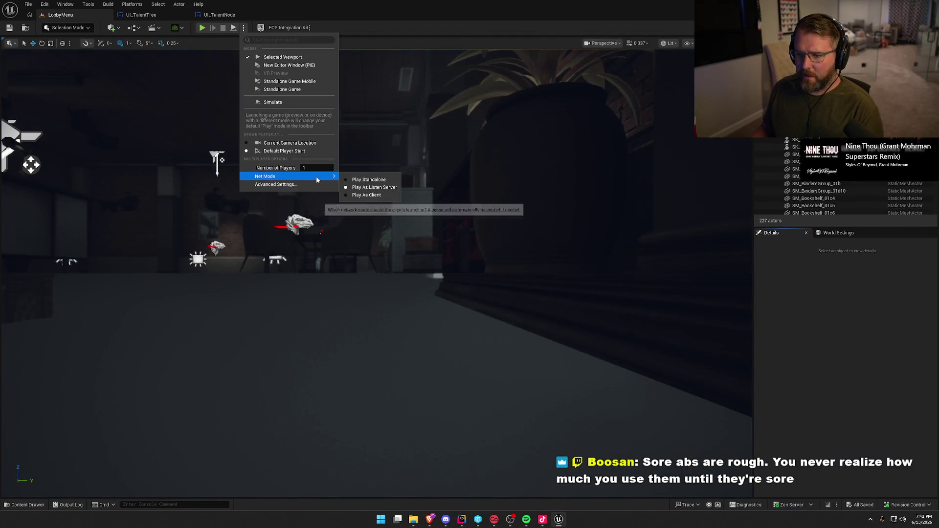
click(288, 57)
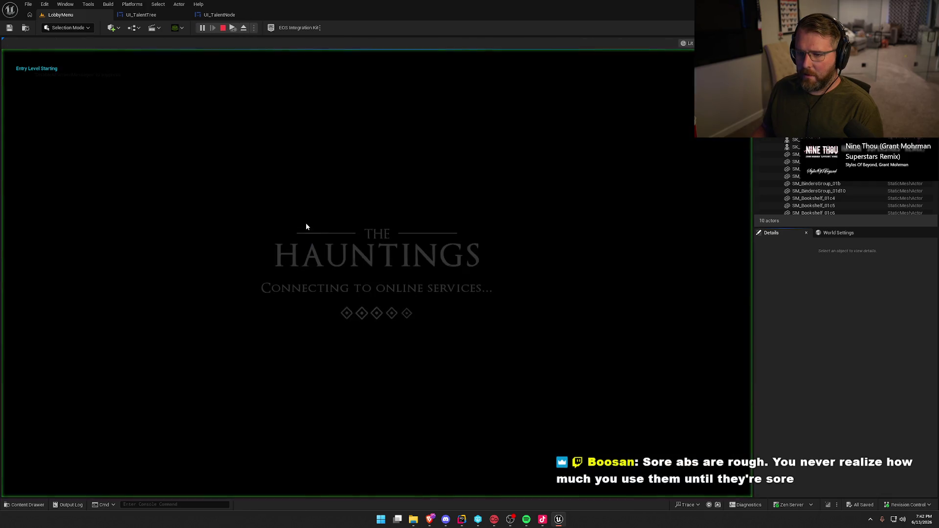
key(Escape)
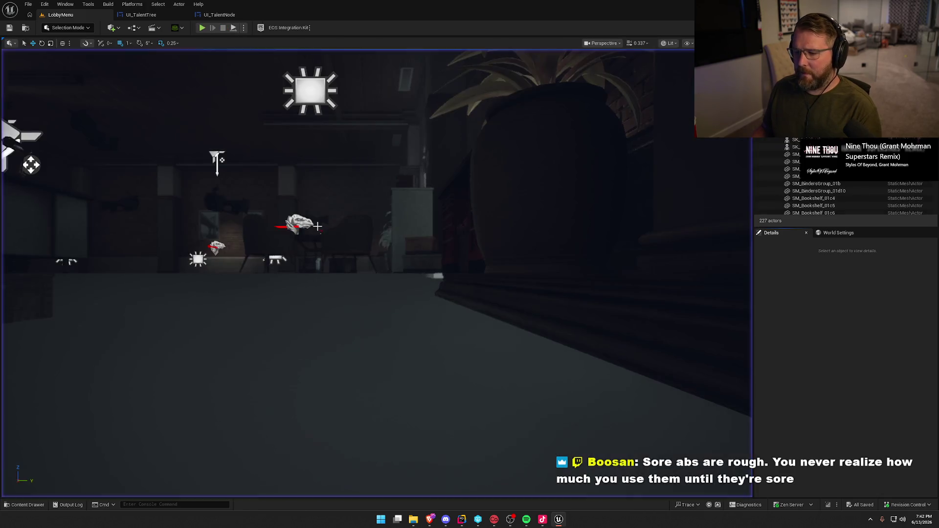
key(alt+Tab)
scroll(225, 266, up, 1)
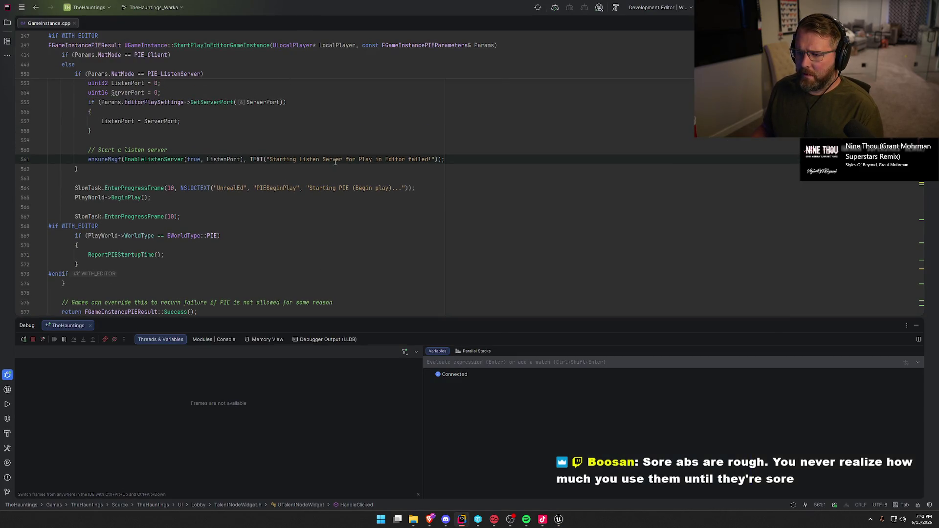
Inspect the EnableListenServer call in GameInstance.cpp with the debug panel hidden
click(134, 159)
scroll(159, 210, up, 2)
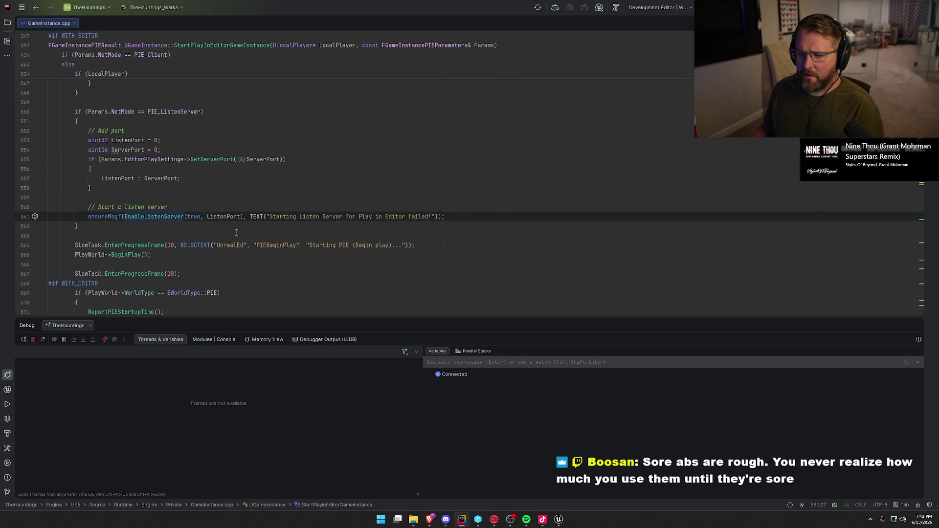
scroll(170, 236, up, 1)
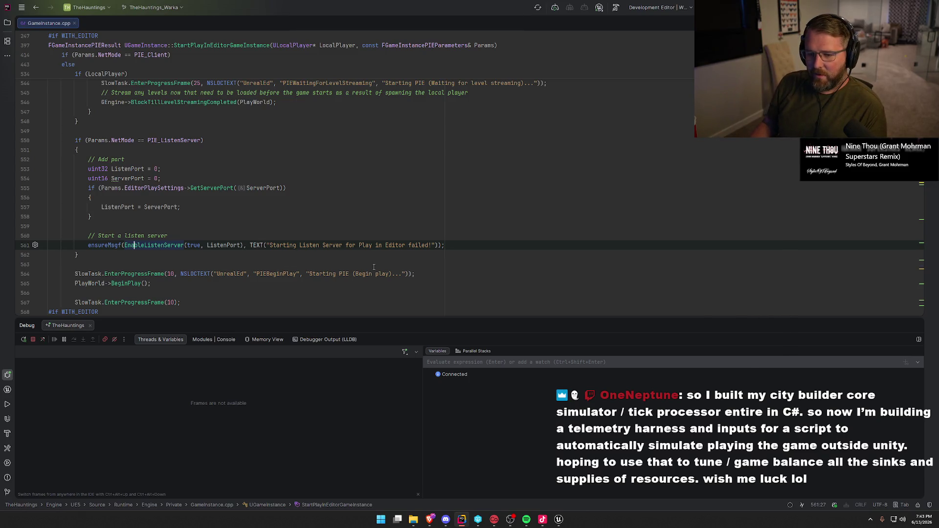
click(919, 325)
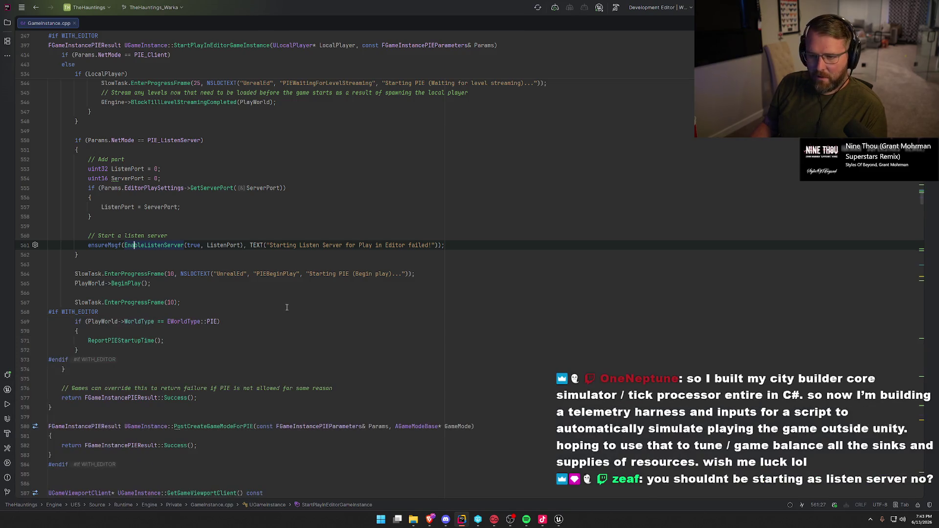
scroll(133, 319, up, 2)
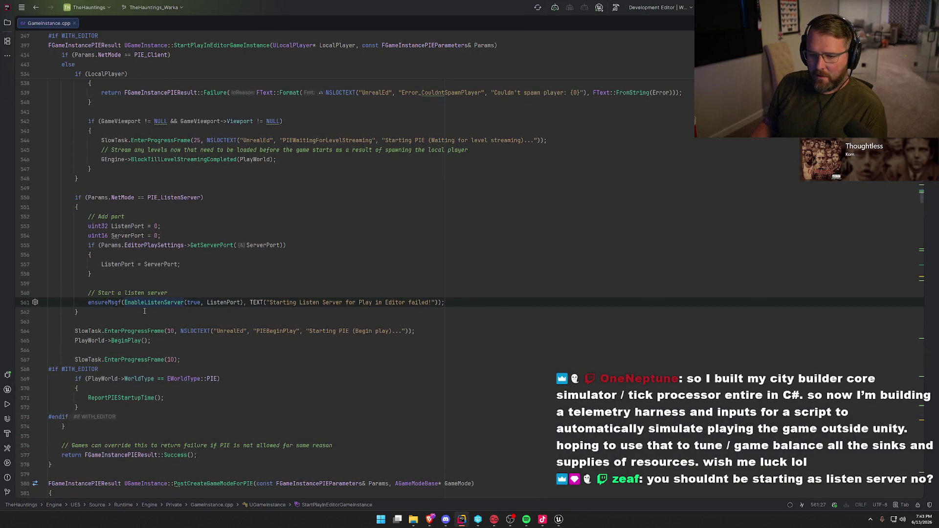
click(148, 304)
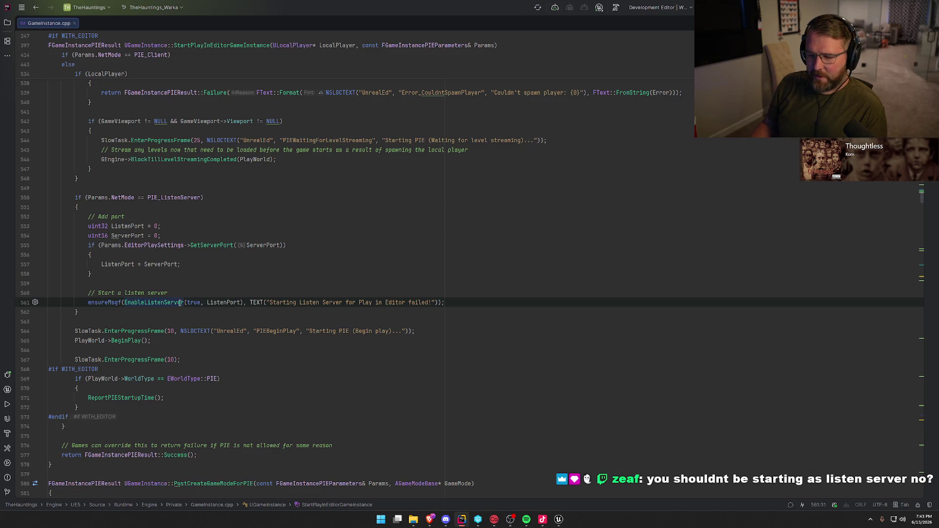
mouse_move(180, 304)
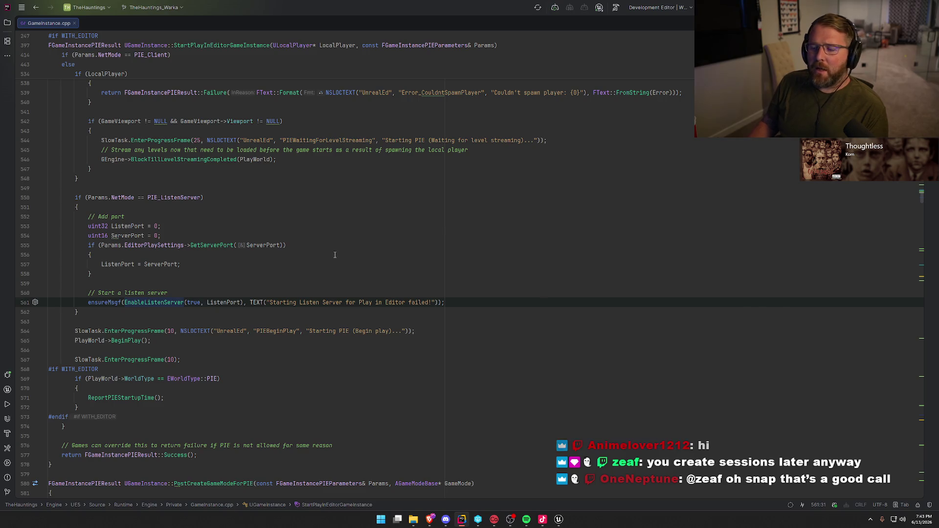
Decline editing the engine's GameInstance.cpp, close the file, and return to Unreal
key(BackSpace)
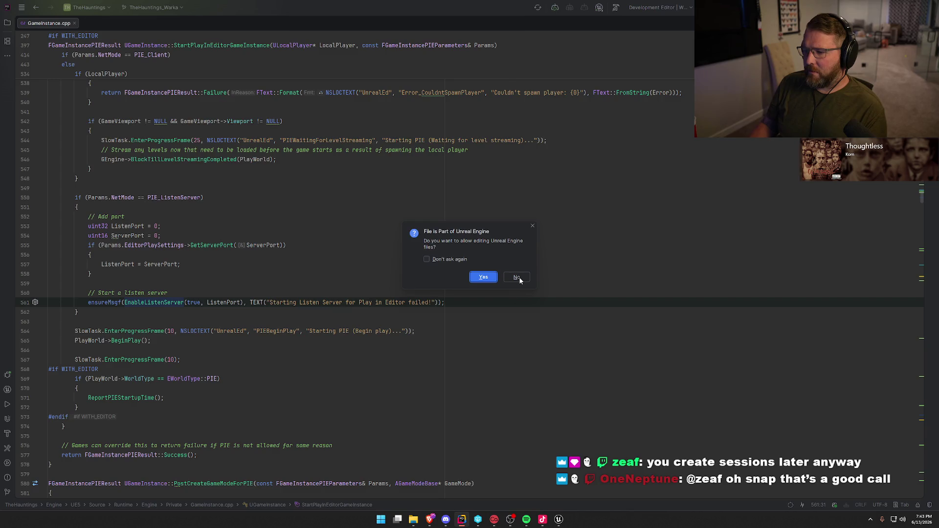
click(519, 278)
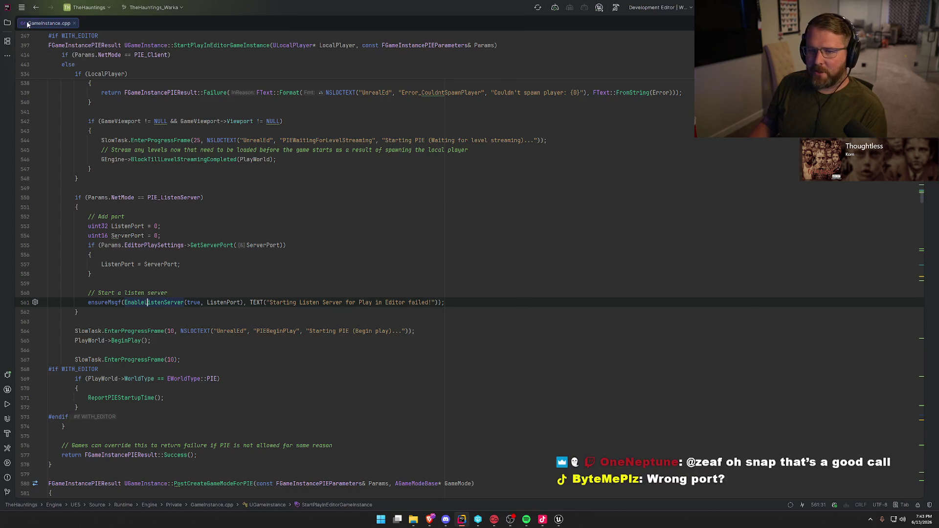
middle_click(25, 23)
click(559, 519)
mouse_move(674, 332)
mouse_down()
mouse_move(665, 293)
mouse_move(622, 326)
mouse_up()
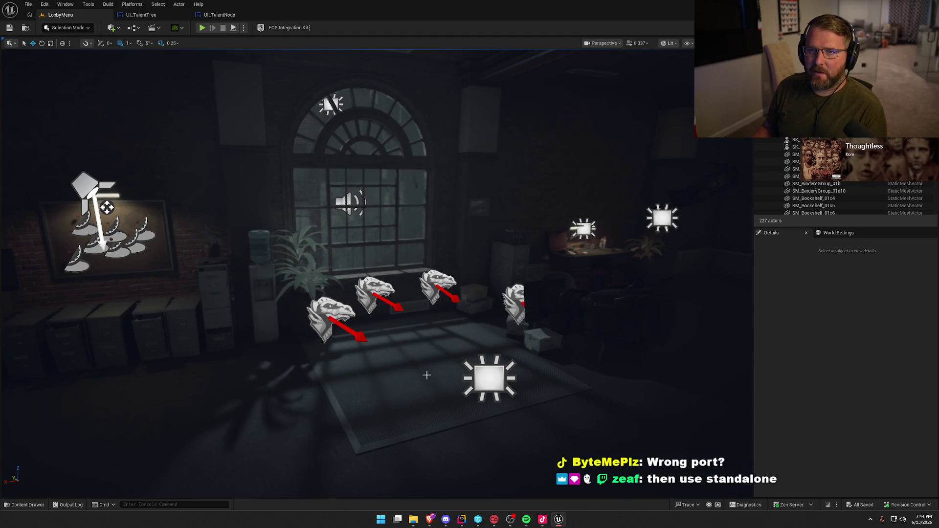
click(831, 363)
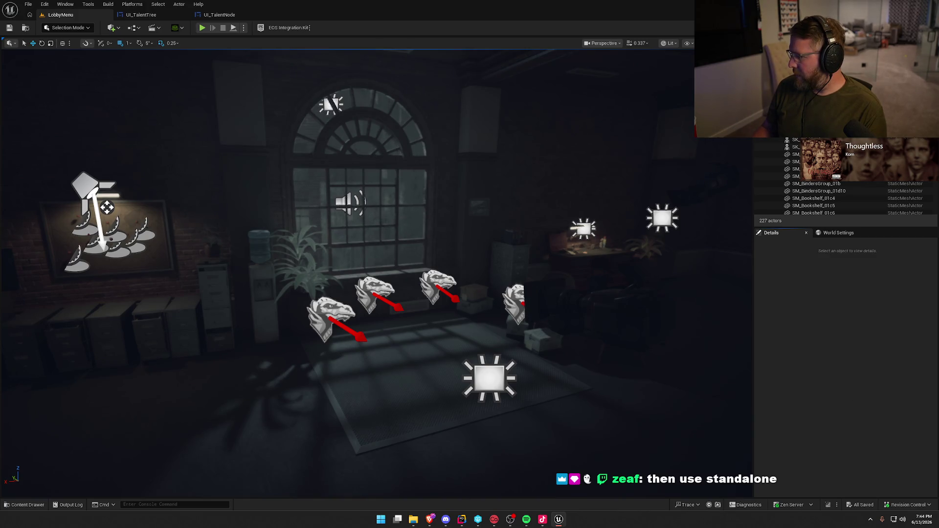
key(alt+Tab)
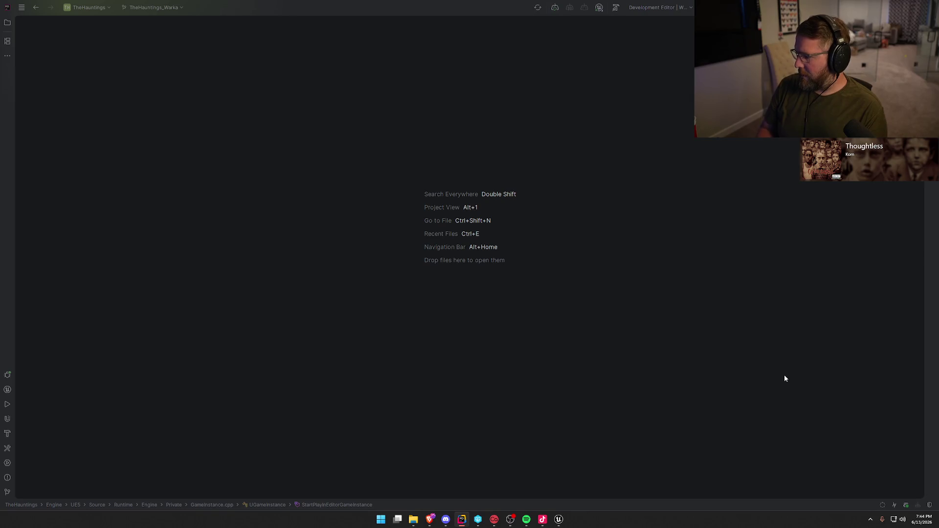
click(559, 519)
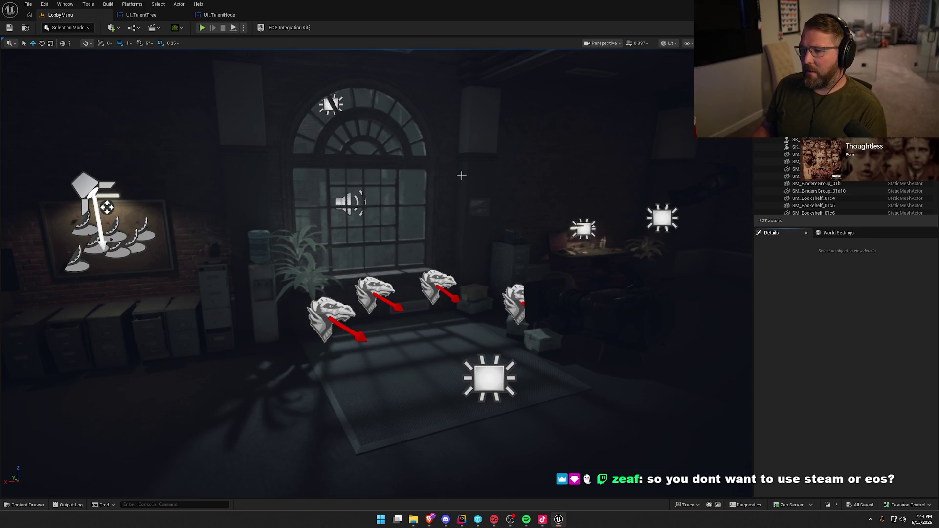
key(a)
key(s)
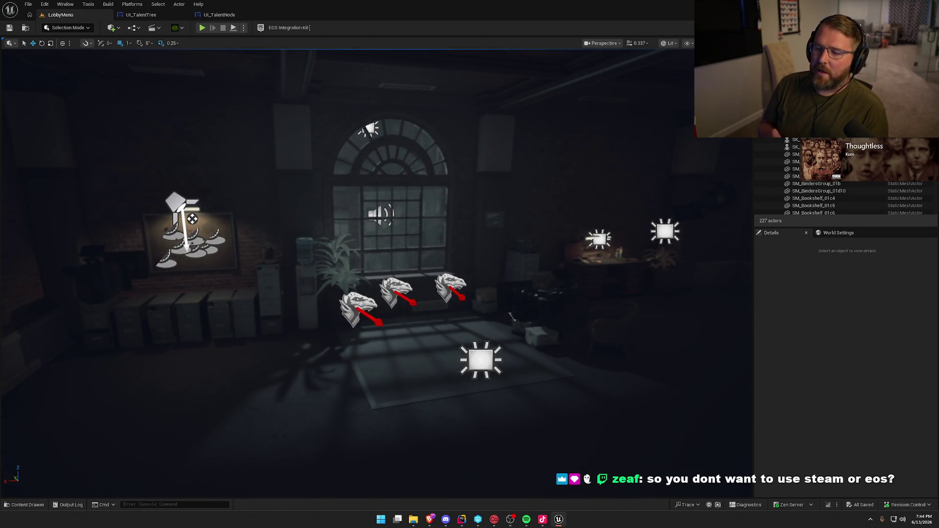
click(244, 28)
Play LobbyMenu in the editor with Net Mode kept at Play Standalone
mouse_move(308, 177)
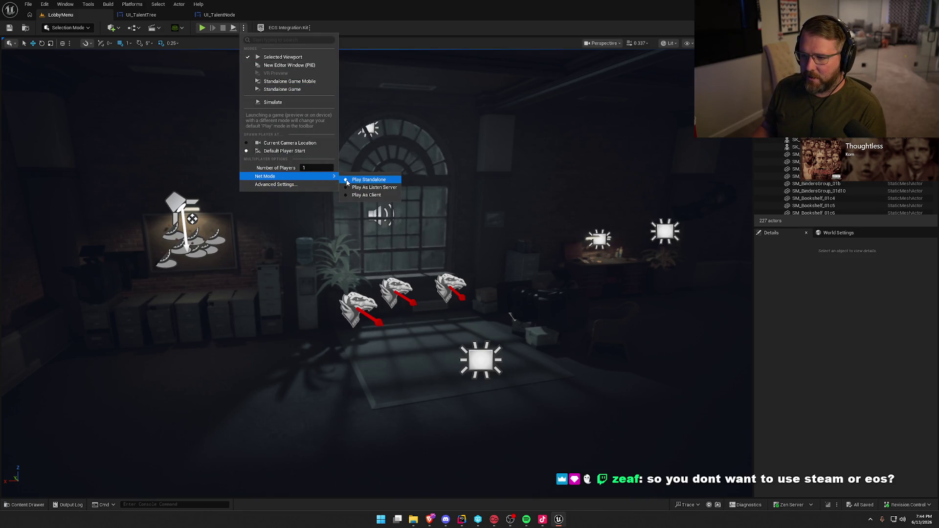
click(203, 30)
click(204, 28)
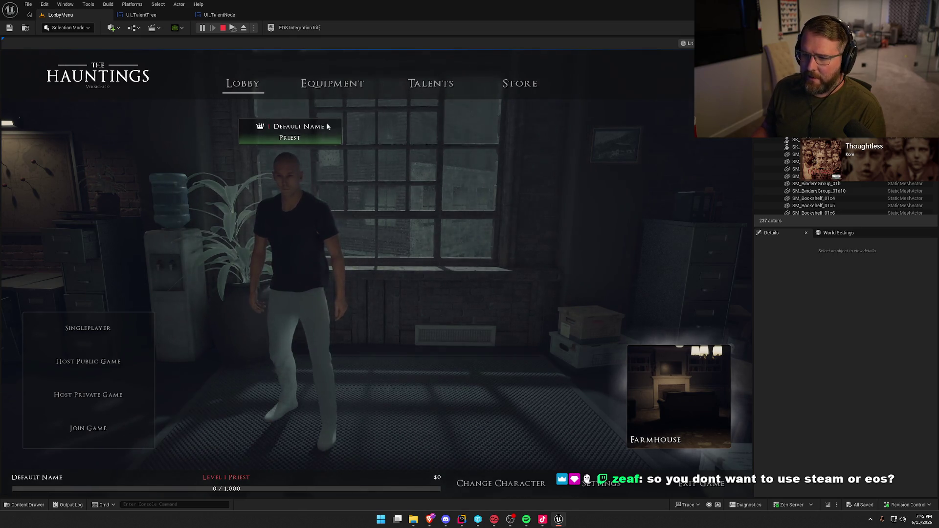
Check the Equipment screen's Flashlight details, the Talents tree and the Store, then return to Lobby
click(362, 84)
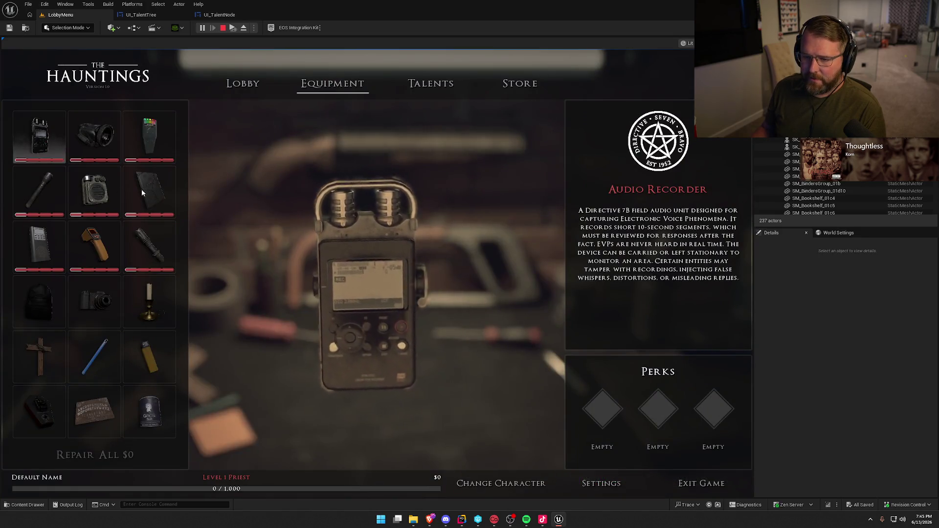
click(40, 190)
click(429, 84)
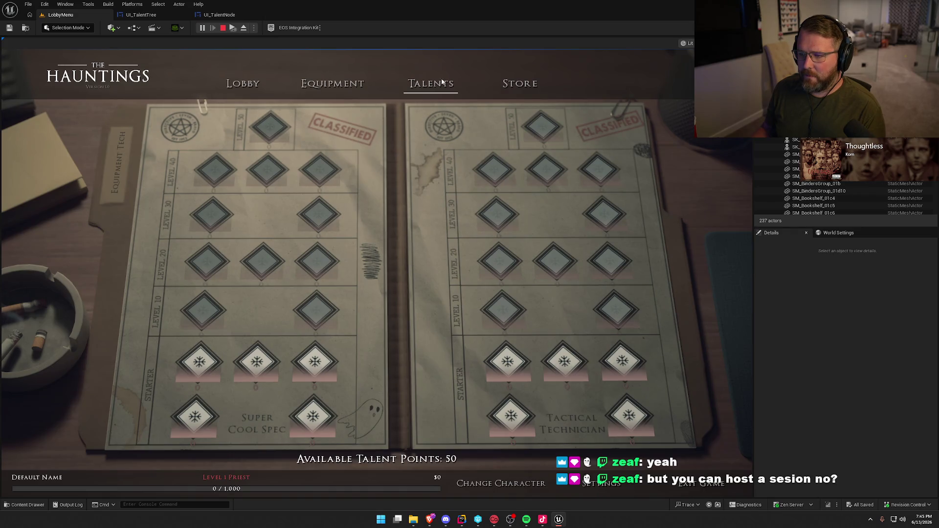
click(520, 86)
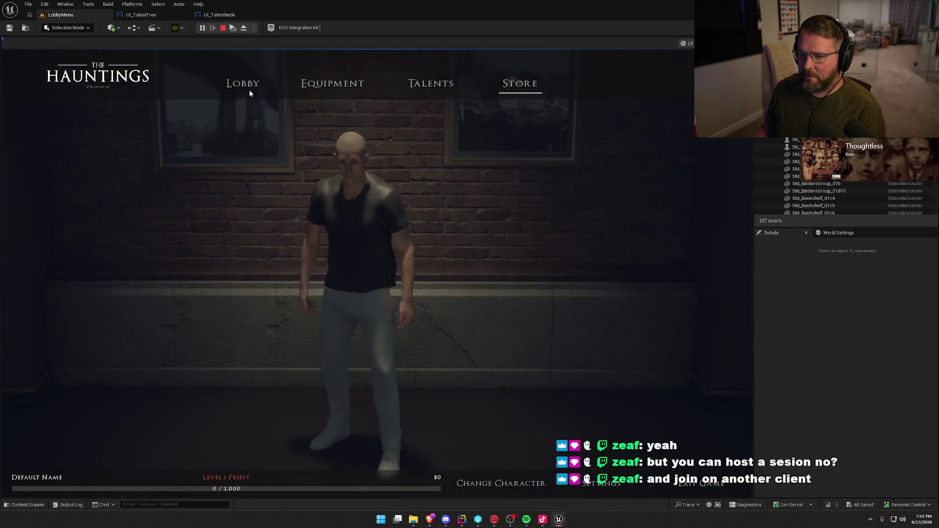
click(242, 87)
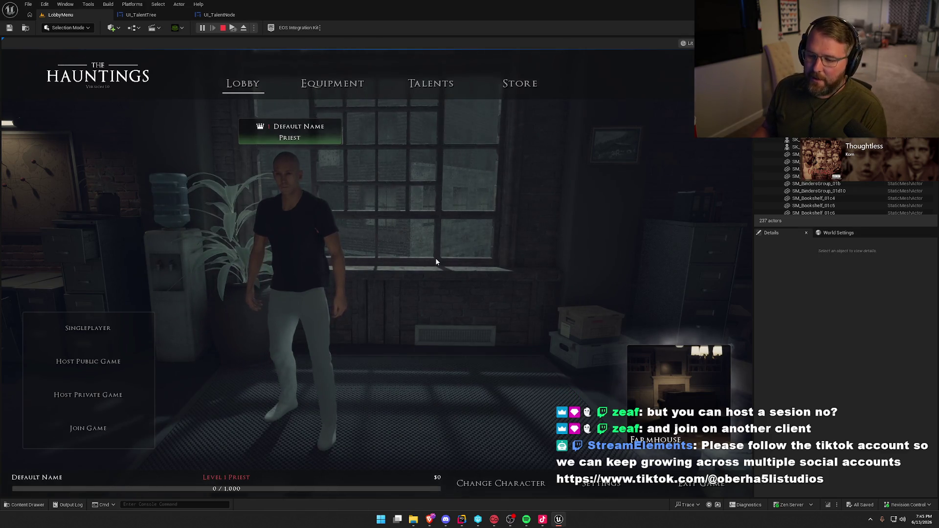
key(alt+Tab)
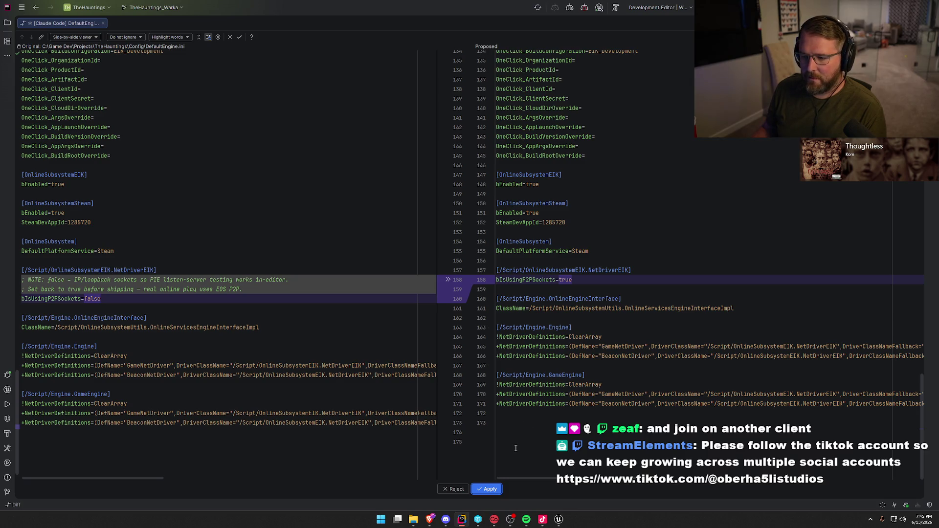
Apply both proposed DefaultEngine.ini edits enabling P2P sockets and the IP net driver
click(492, 489)
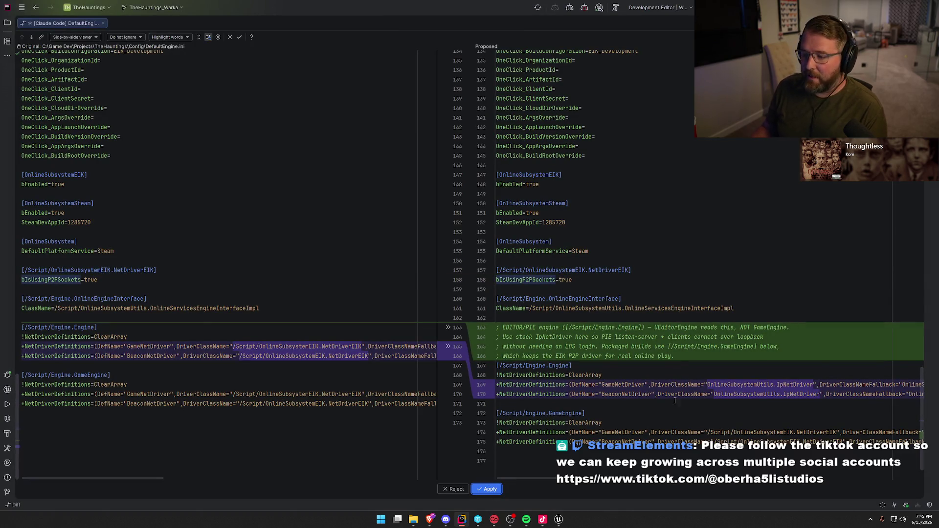
scroll(662, 407, down, 2)
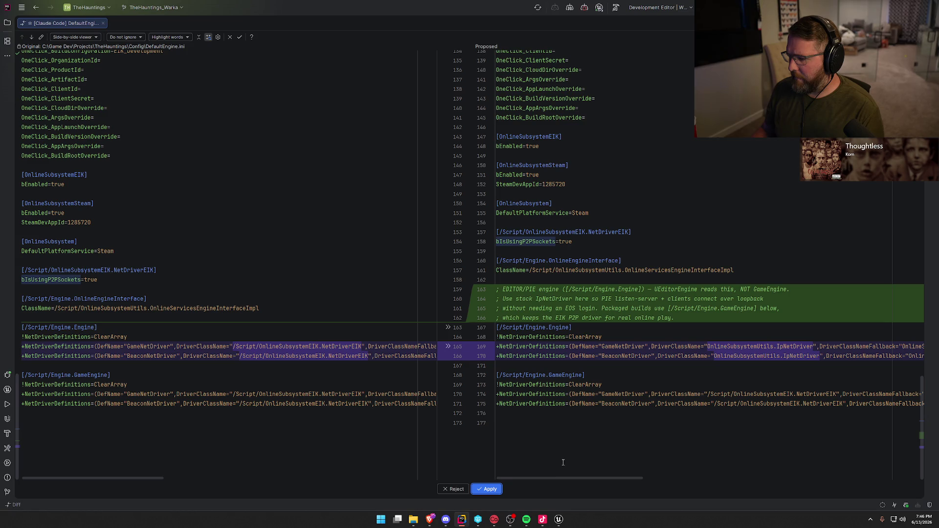
click(485, 491)
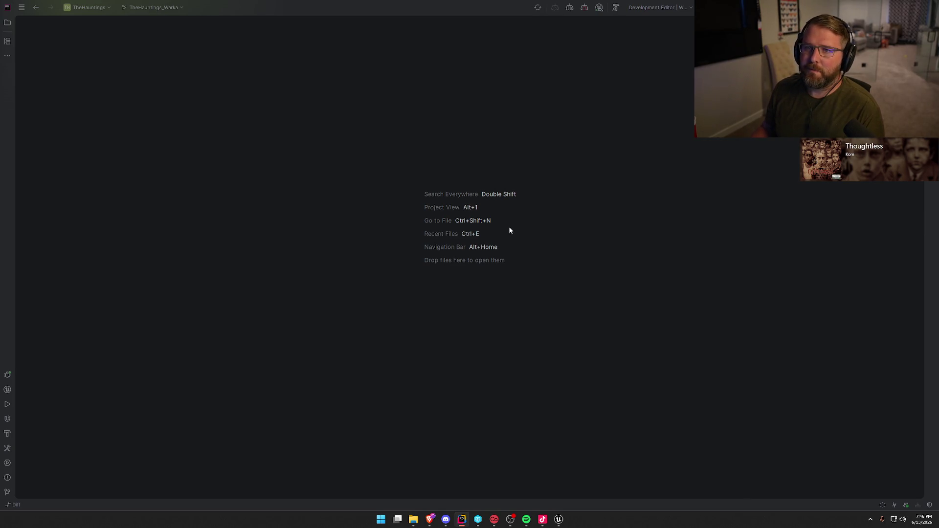
click(559, 520)
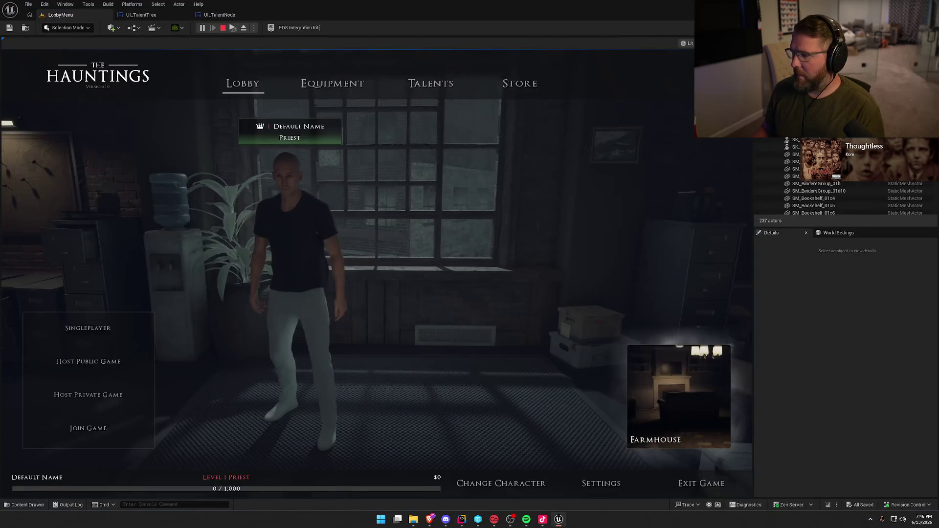
Stop the game, close Unreal, and rebuild the project in Rider with the new config
click(226, 29)
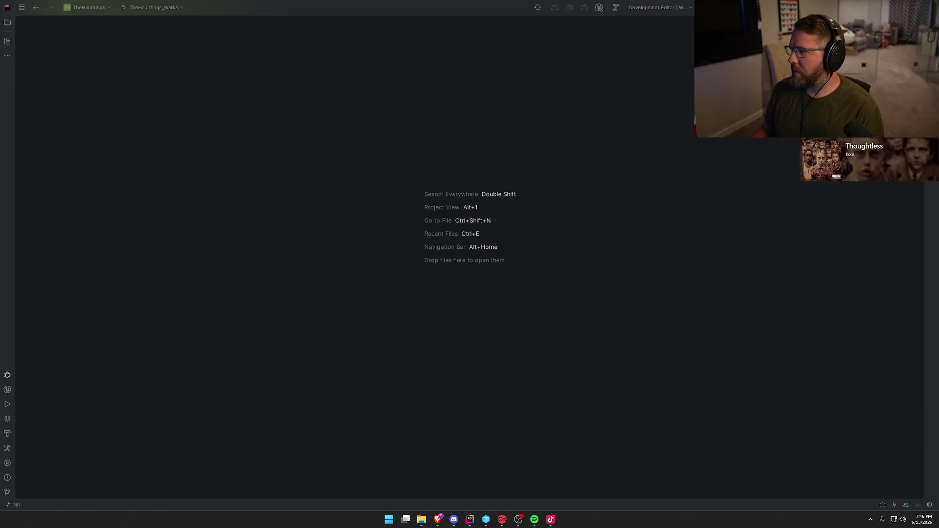
key(ctrl+shift+b)
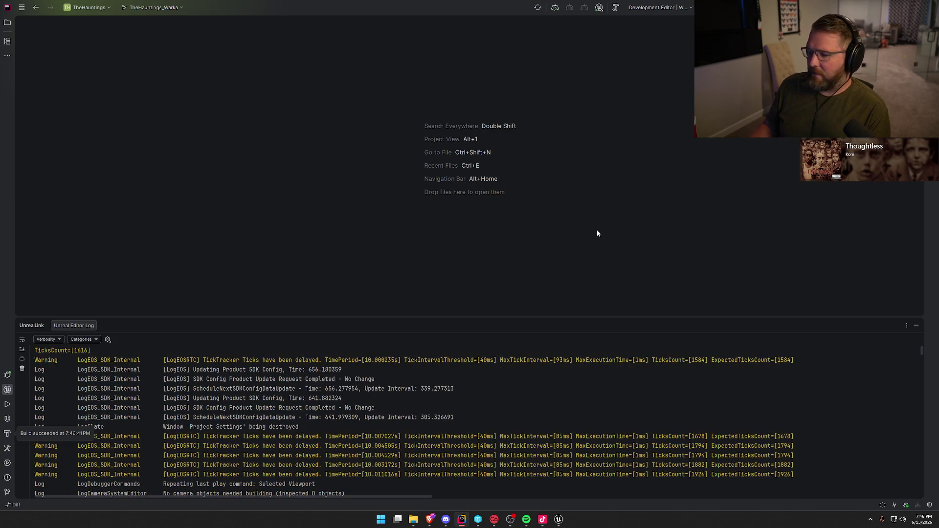
click(916, 326)
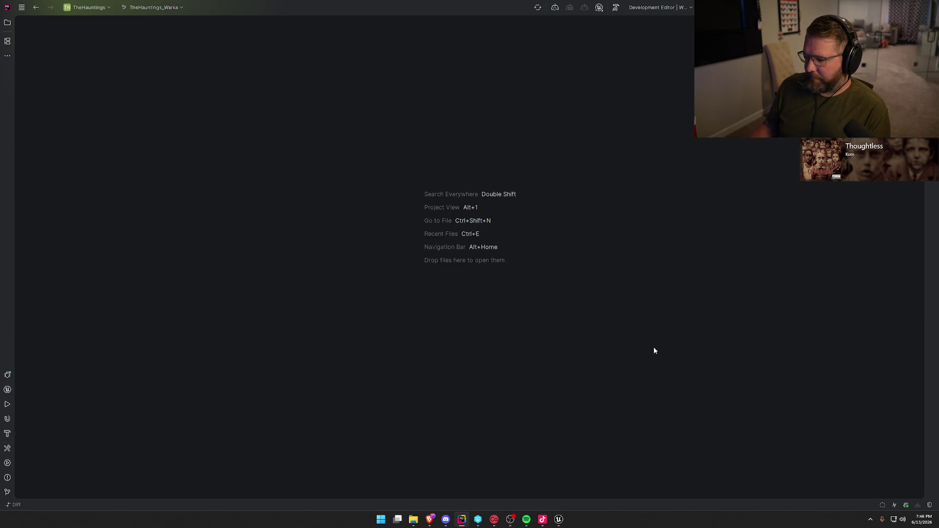
click(565, 519)
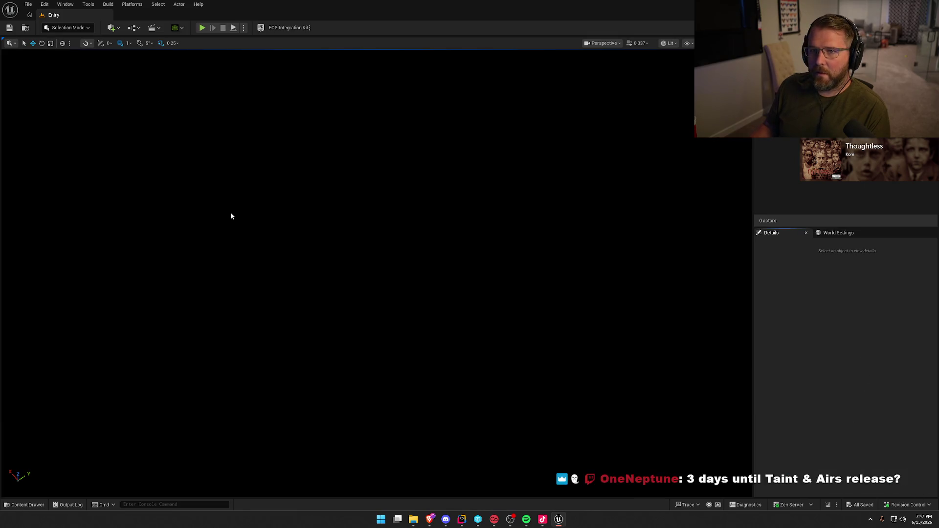
Reopen the LobbyMenu level and play it as a listen server
key(ctrl+space)
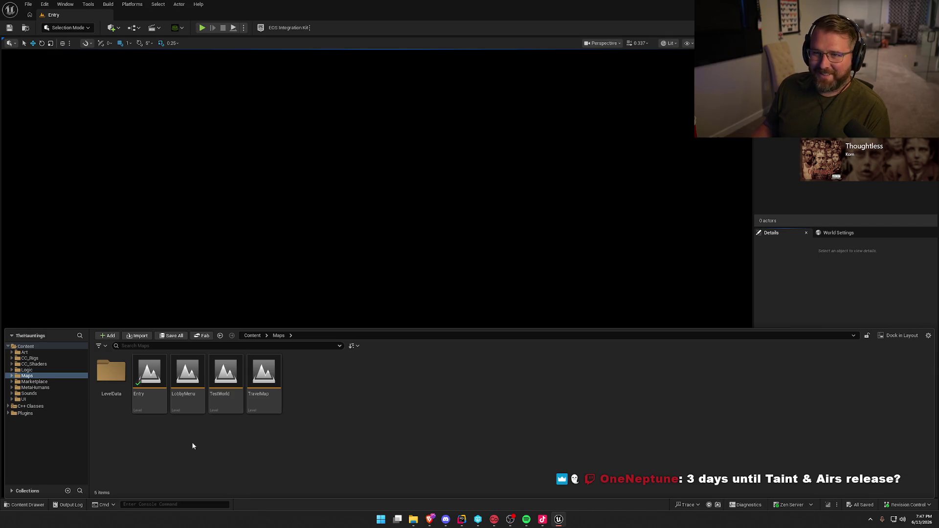
double_click(179, 371)
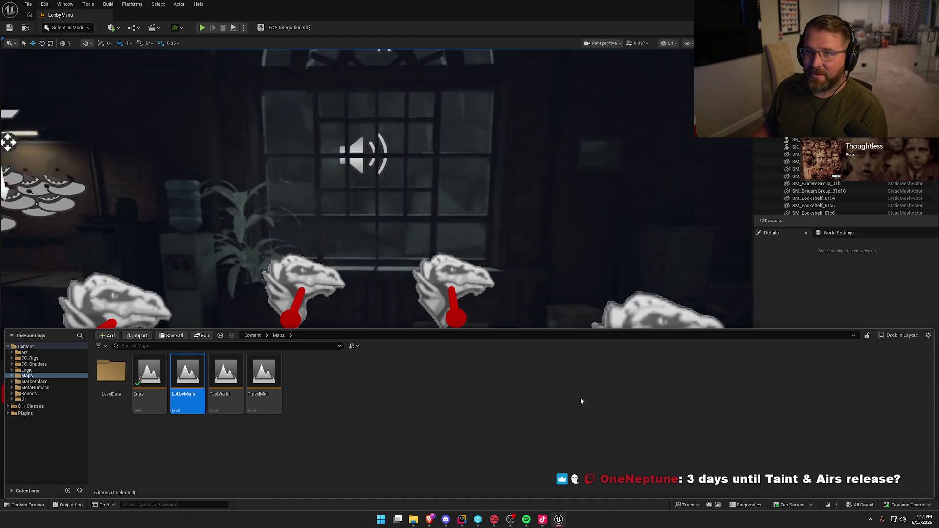
click(244, 28)
mouse_move(313, 176)
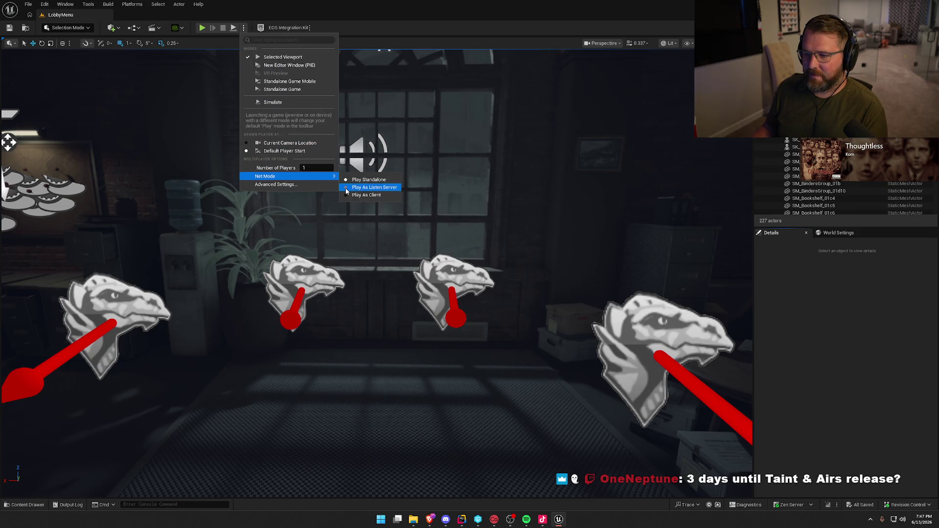
click(201, 27)
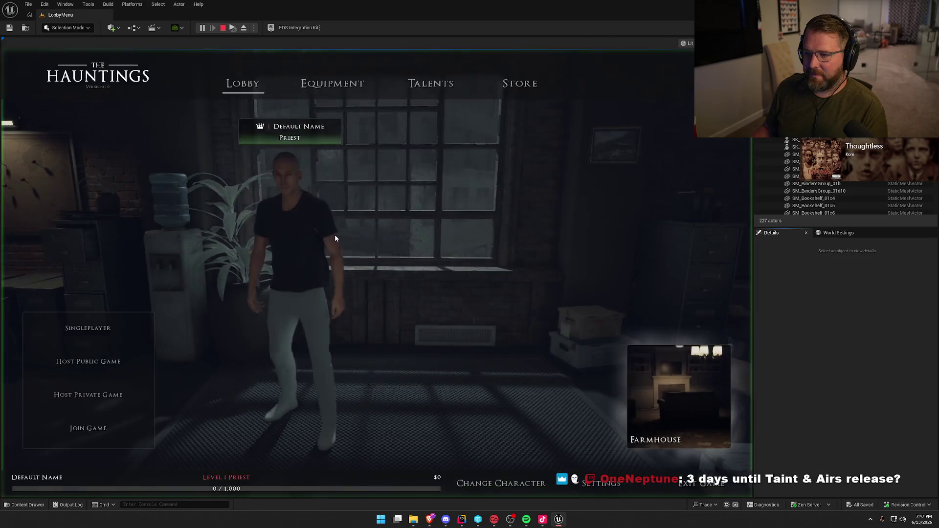
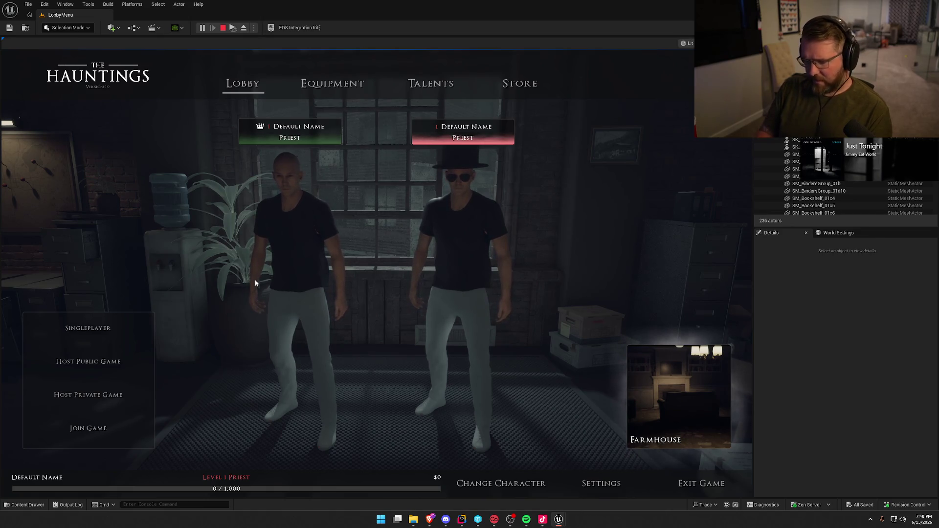
Run the game preview fullscreen and reconfirm the selected character in the lobby
key(F11)
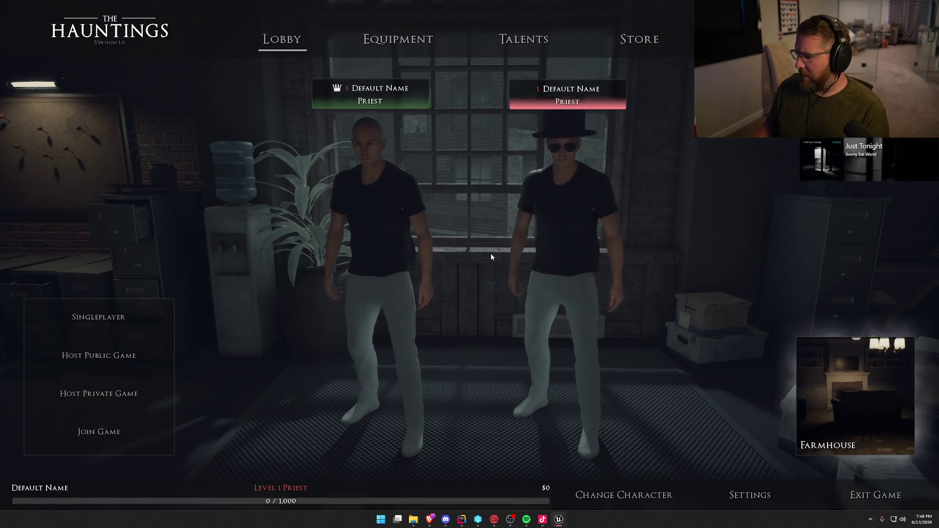
click(636, 495)
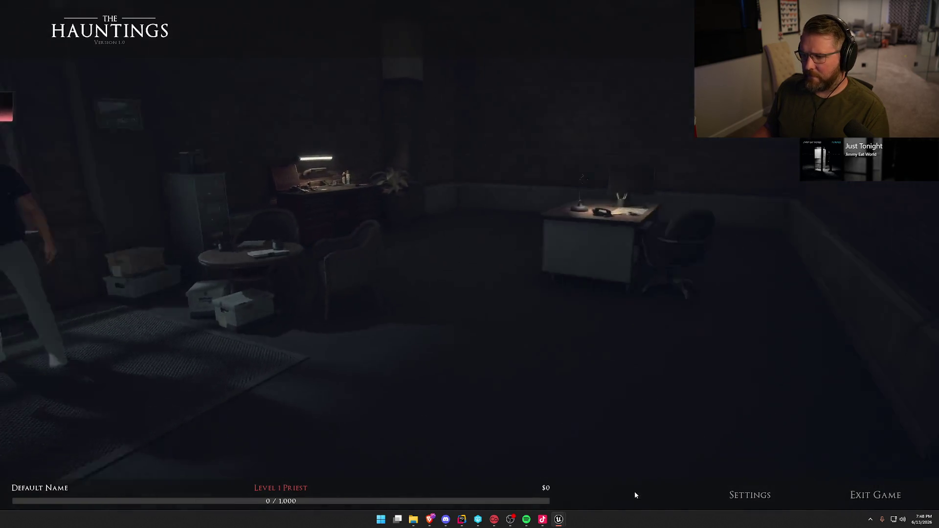
click(468, 438)
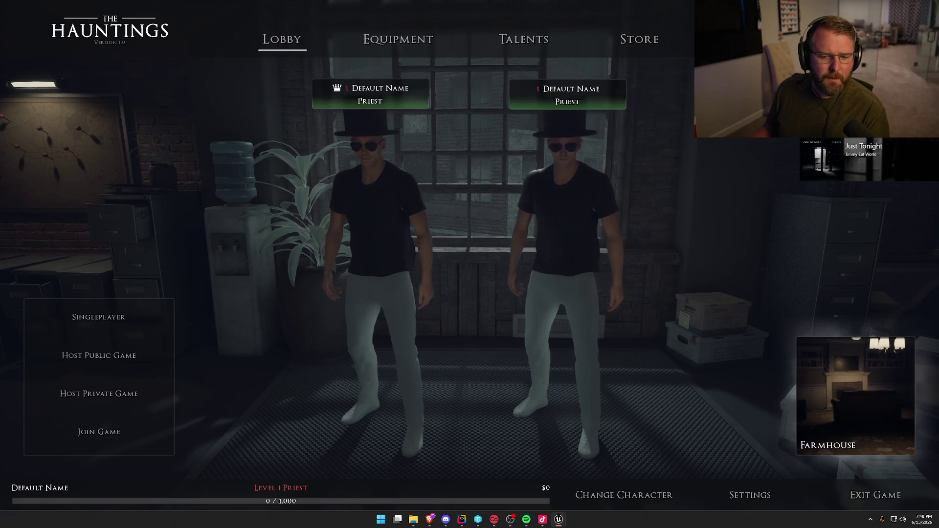
Change the lobby map from Farmhouse to Random, then go to the Equipment screen
click(805, 377)
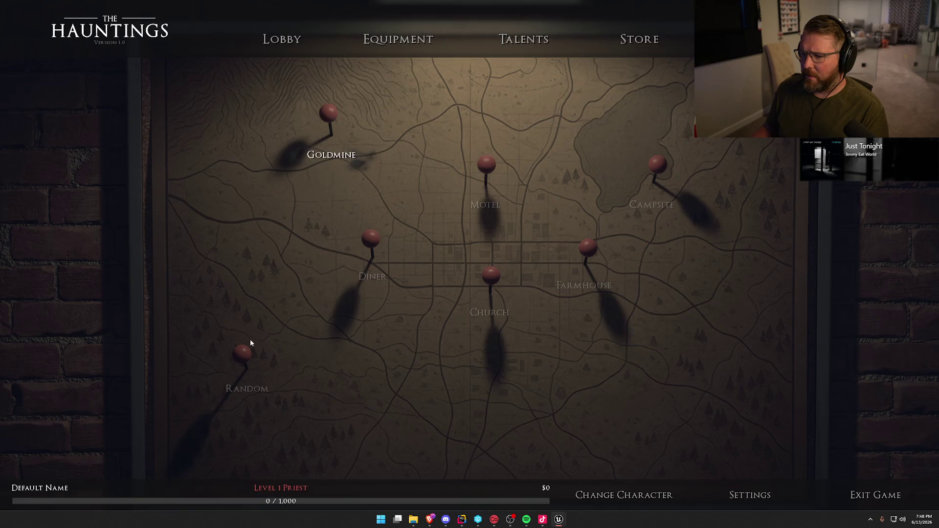
click(240, 361)
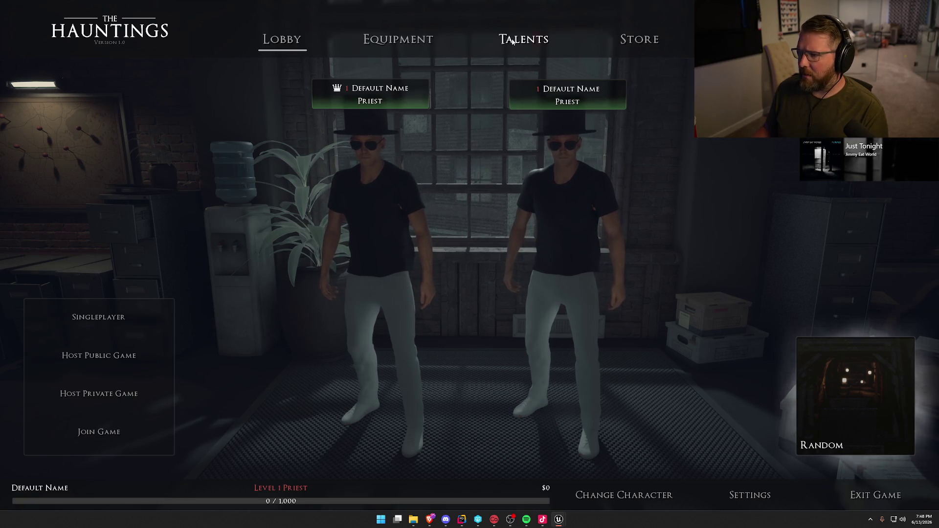
click(397, 39)
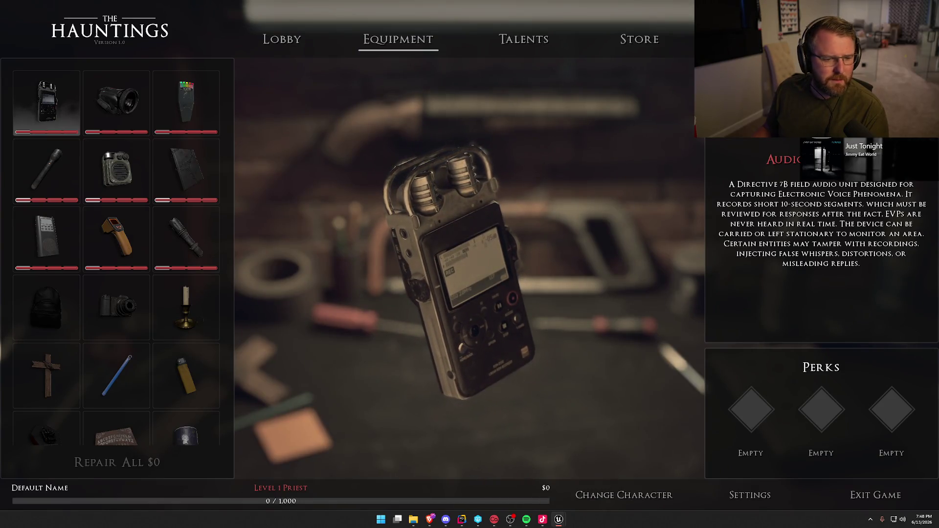
Inspect the sonar pod and camera, then enable cheats from the console with EnableCheats
click(112, 170)
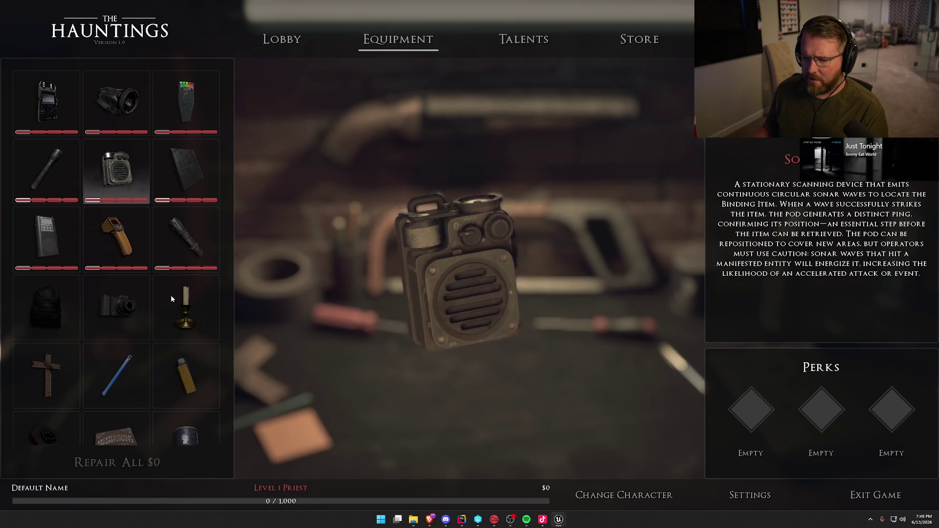
click(106, 311)
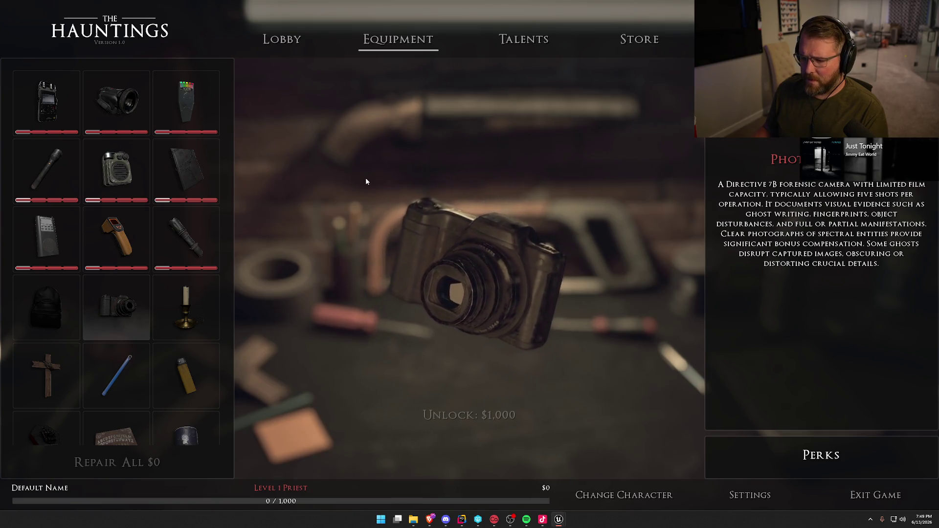
key(grave)
key(Up)
key(Up)
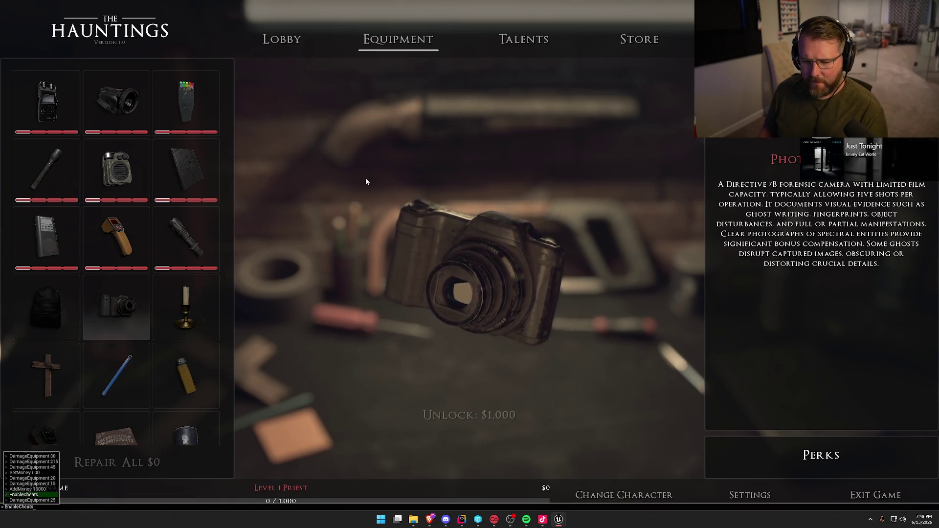
key(Return)
key(grave)
key(Up)
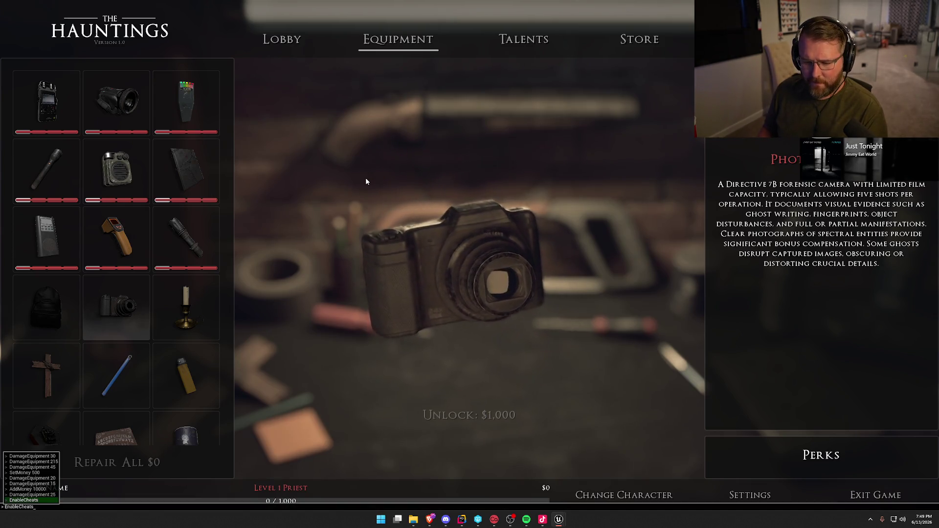
Add $10,000 with AddMoney 10000, unlock the camera for $1,000, and go to character selection
key(Up)
key(Up)
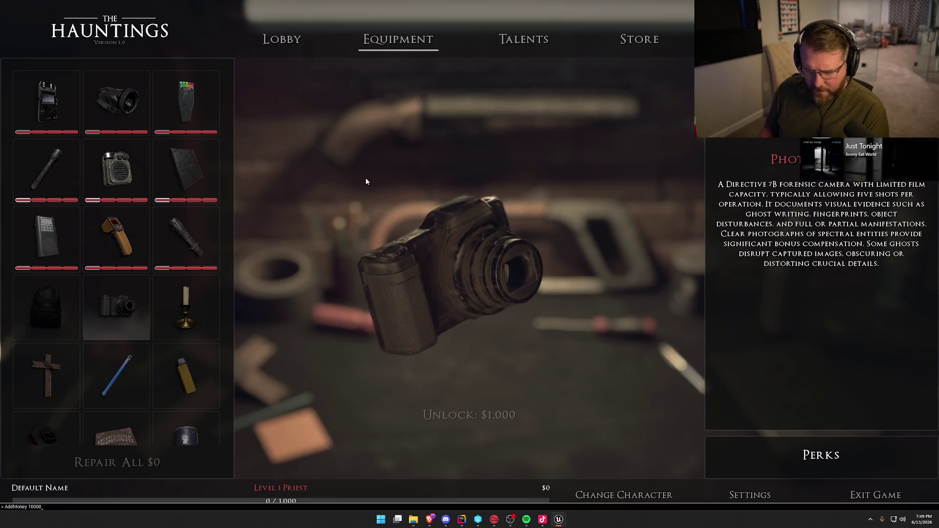
key(Return)
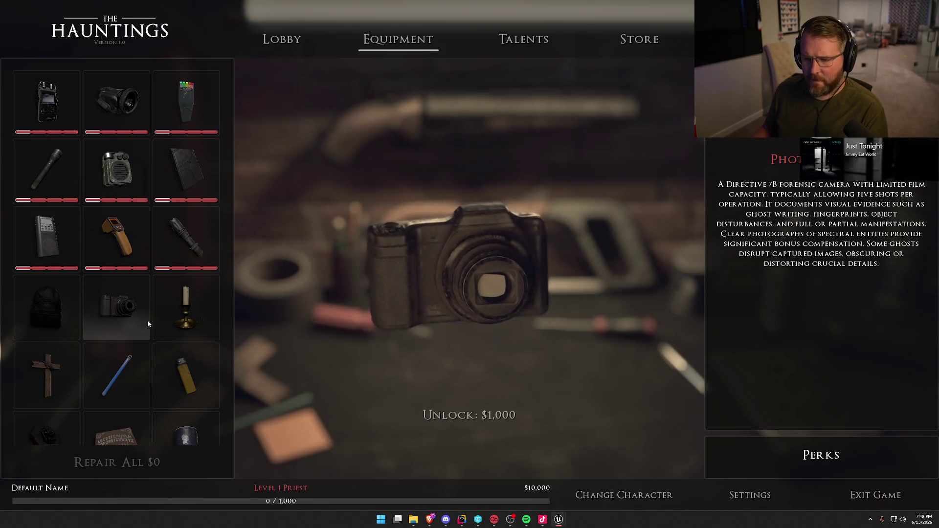
click(145, 307)
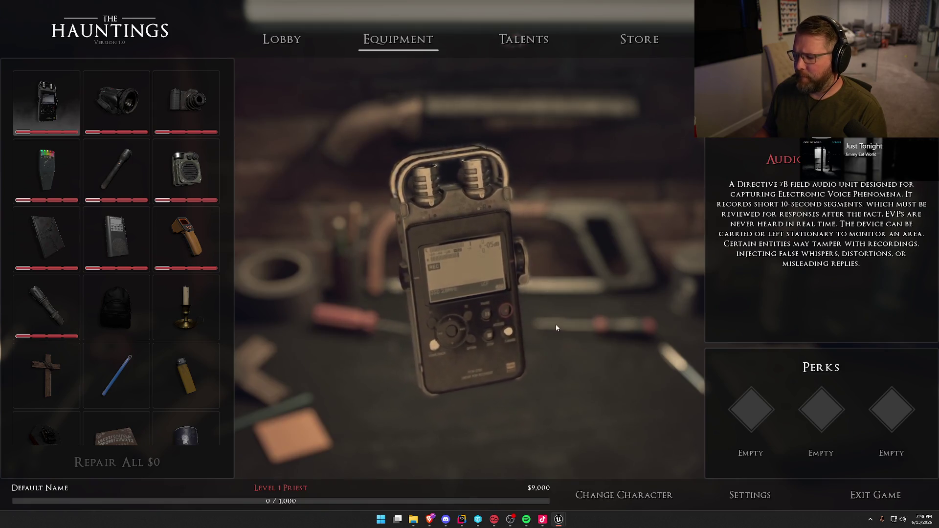
click(610, 503)
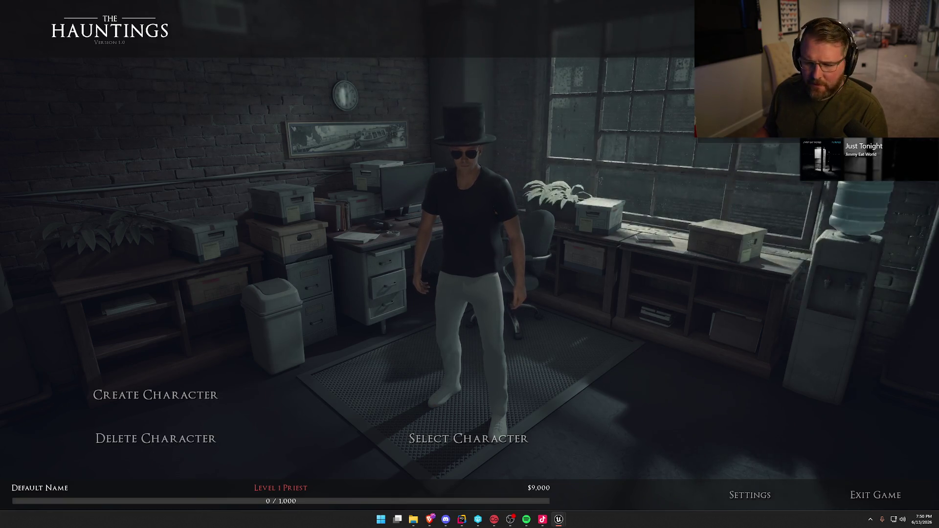
Create a Demonologist character named 'Warka', then dismiss the pop-up notification
click(155, 395)
click(149, 153)
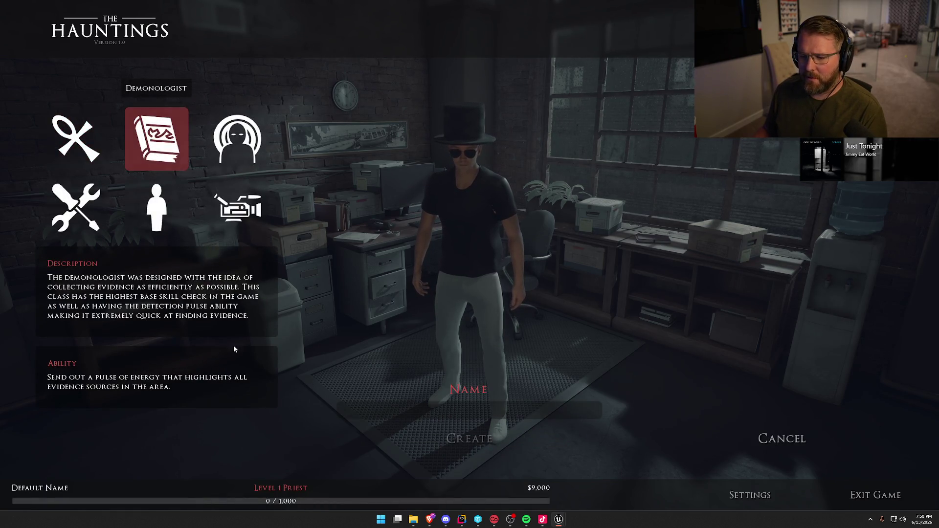
click(585, 410)
text(Warka)
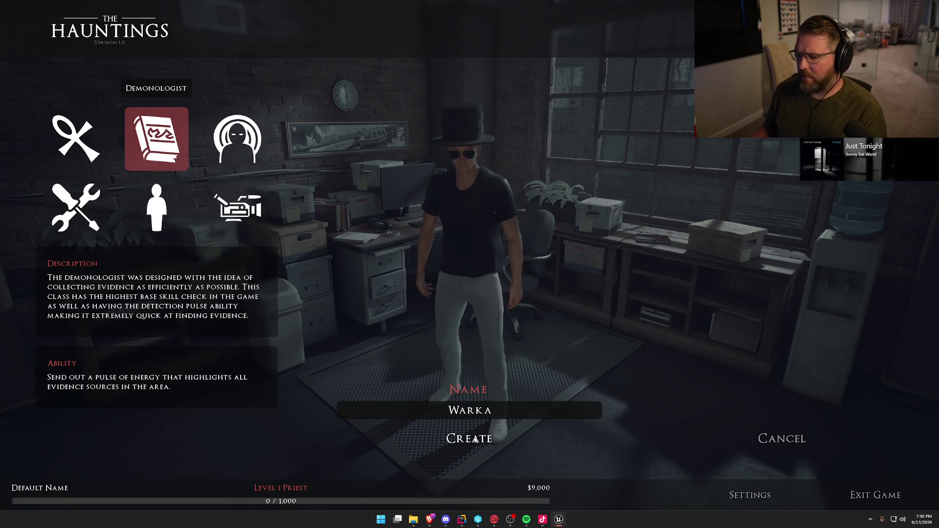
click(470, 438)
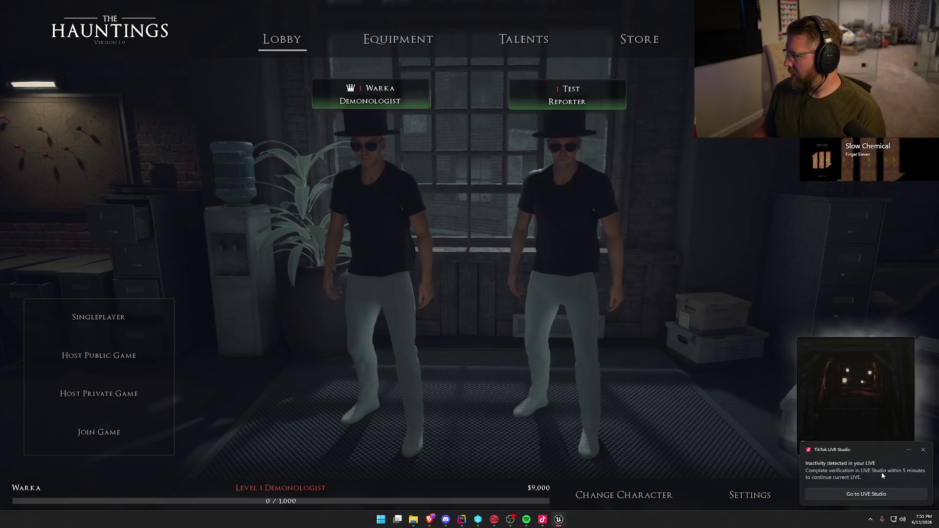
click(902, 474)
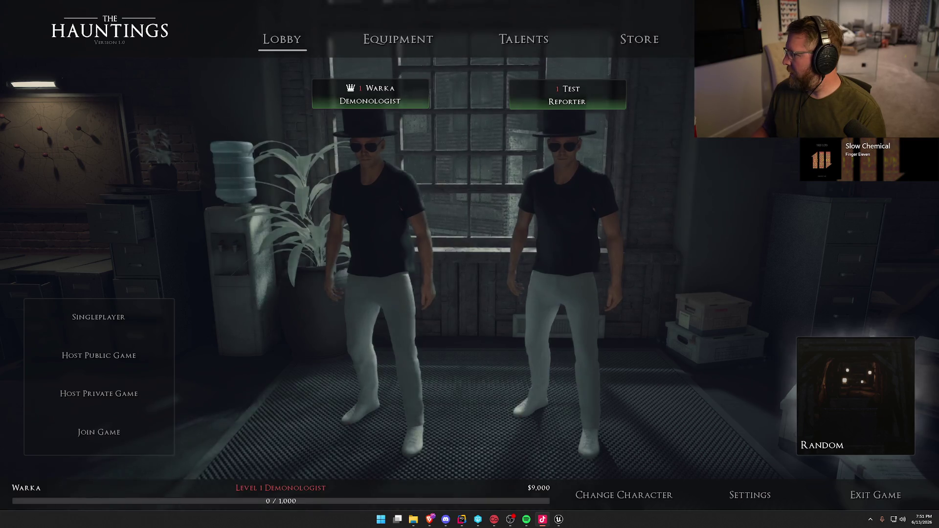
Return focus to the game, open Equipment with E, and view the temperature gauge's details
key(alt+Tab)
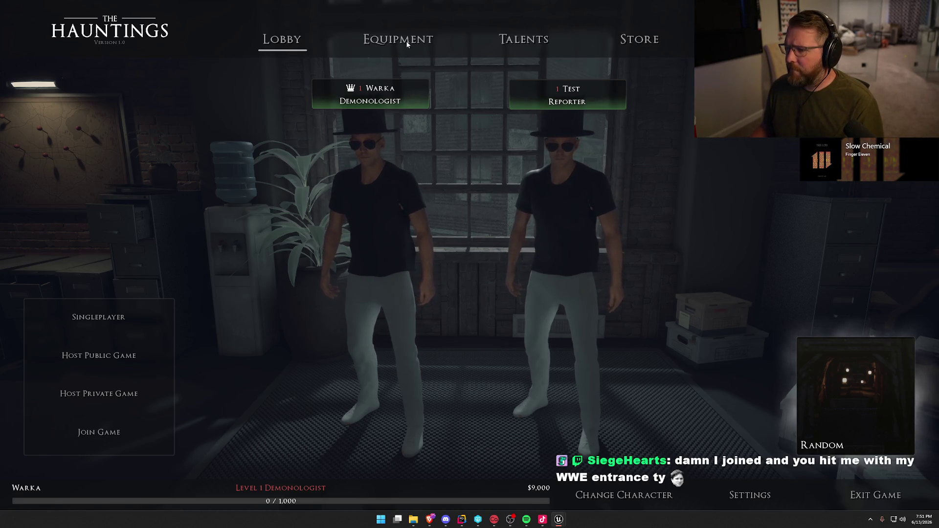
key(e)
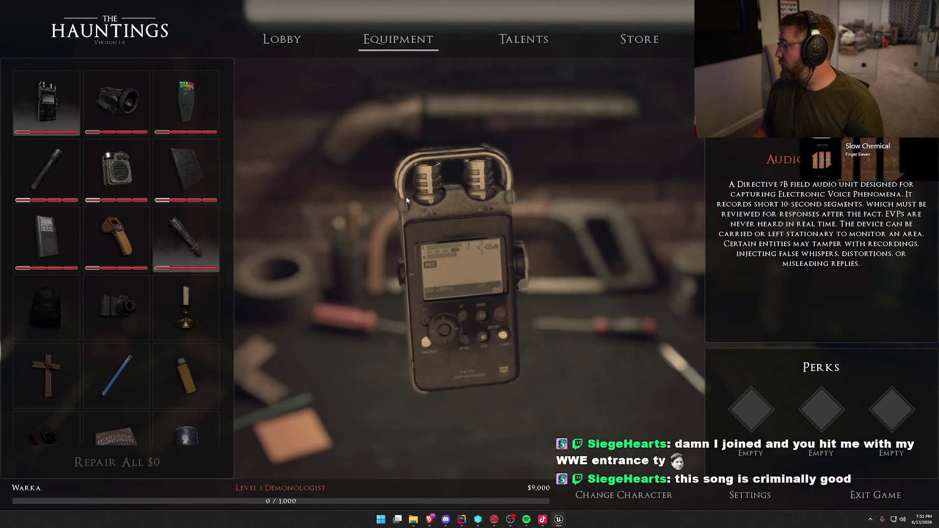
click(116, 238)
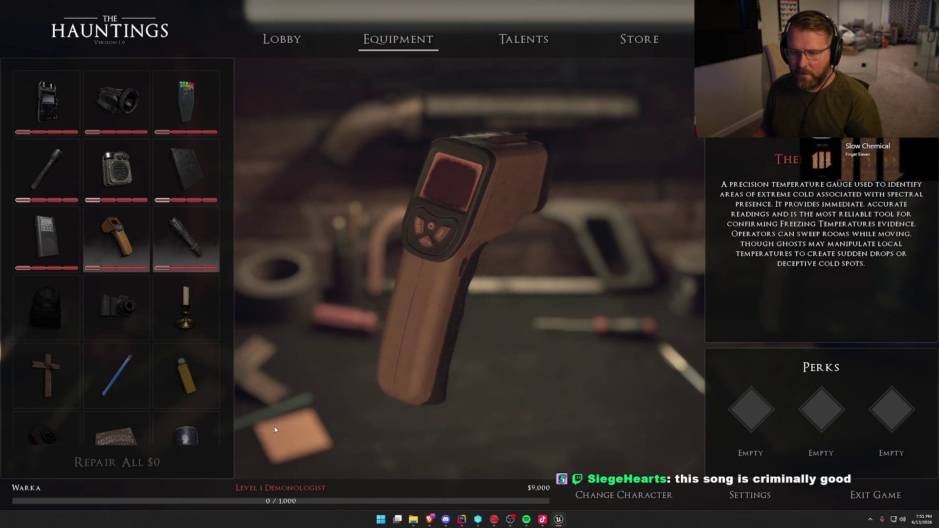
View the camera, then go back to the lobby and reselect the Priest character
click(114, 295)
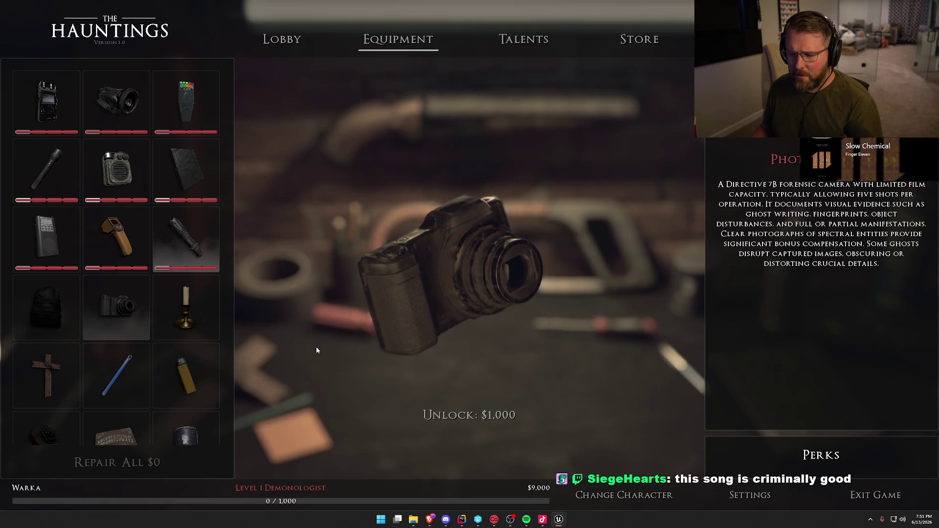
click(278, 43)
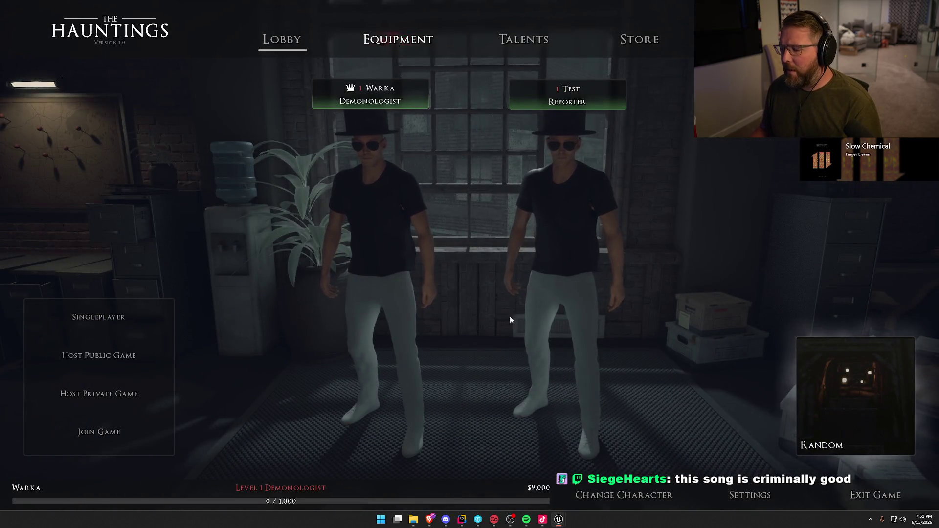
click(624, 495)
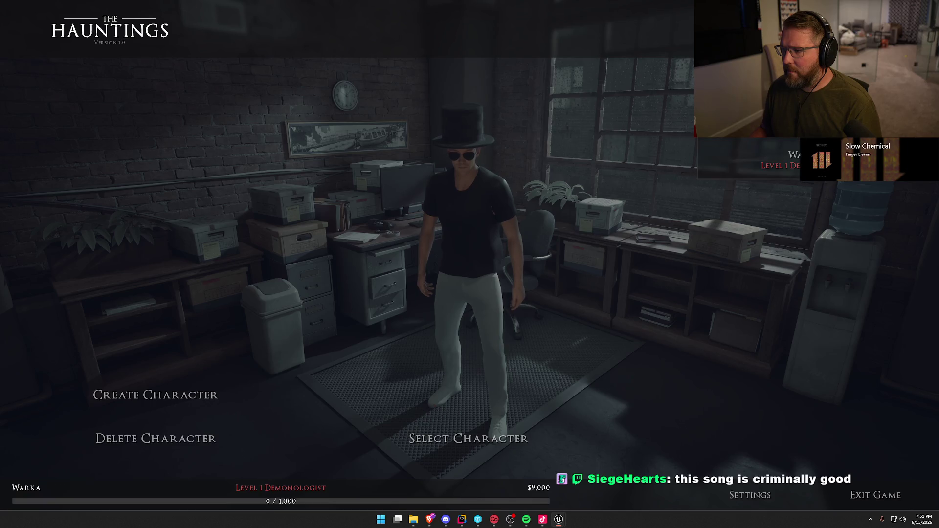
click(462, 434)
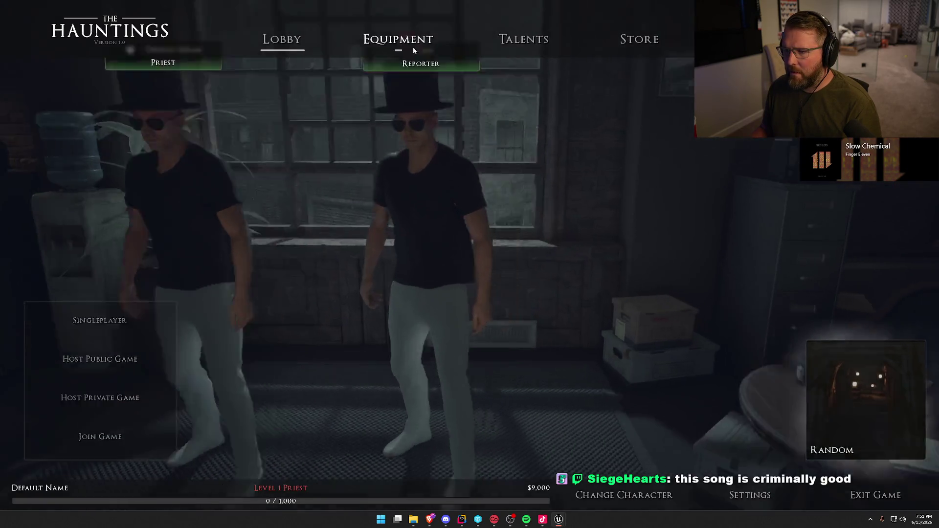
Unlock the crucifix for $1,000 in Equipment, then view the Talents and Store pages
click(414, 48)
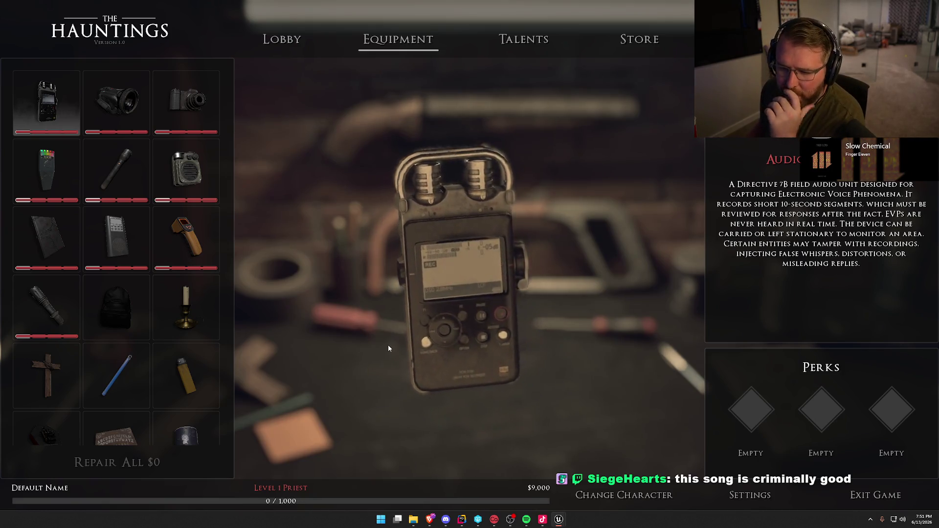
click(46, 375)
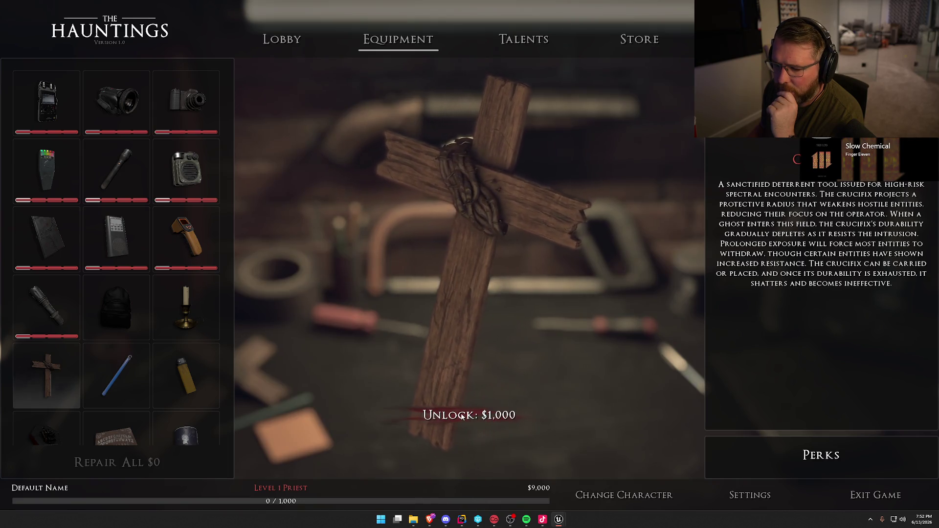
click(462, 415)
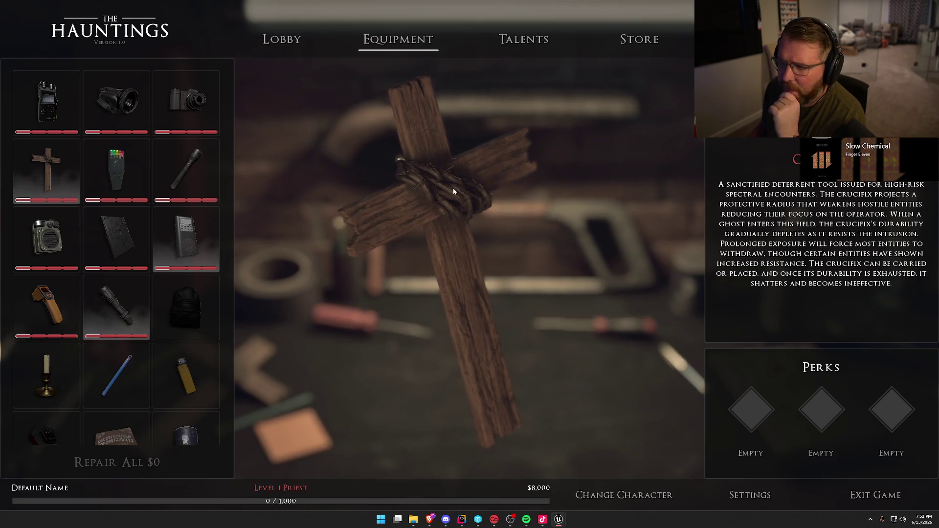
click(521, 39)
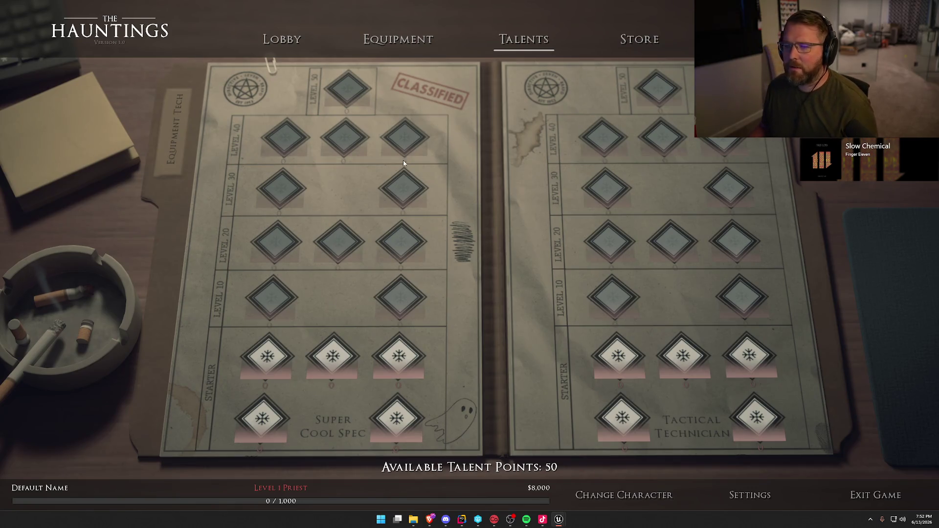
click(636, 43)
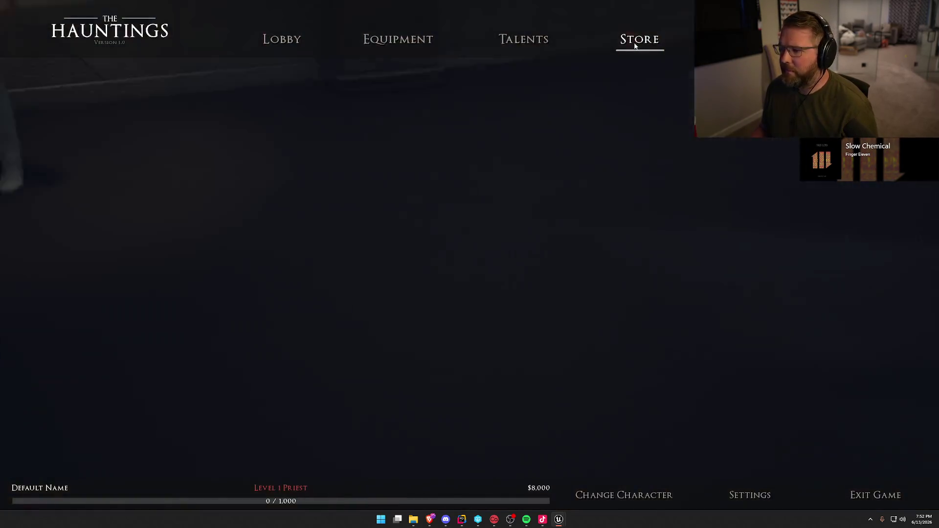
Stop the play session and return to the editor, turning the level view toward the arched window
click(302, 56)
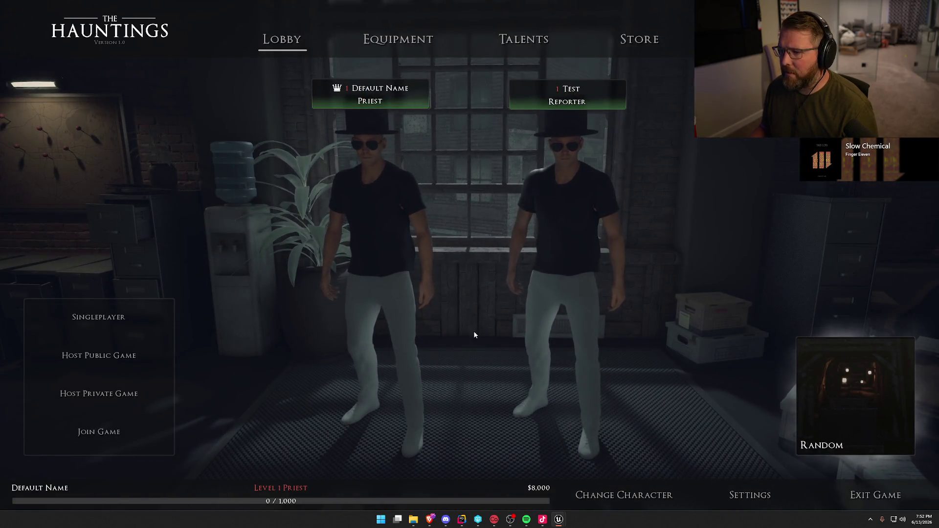
key(Escape)
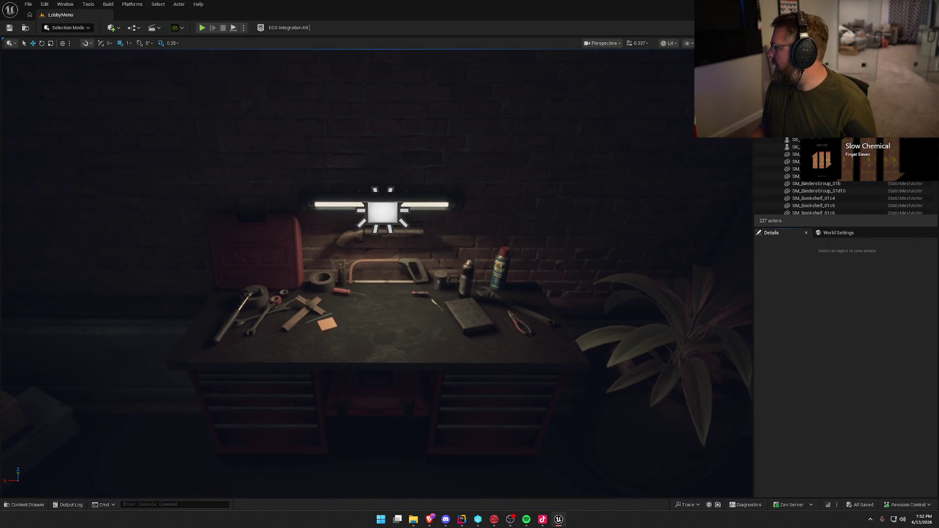
key(alt+Tab)
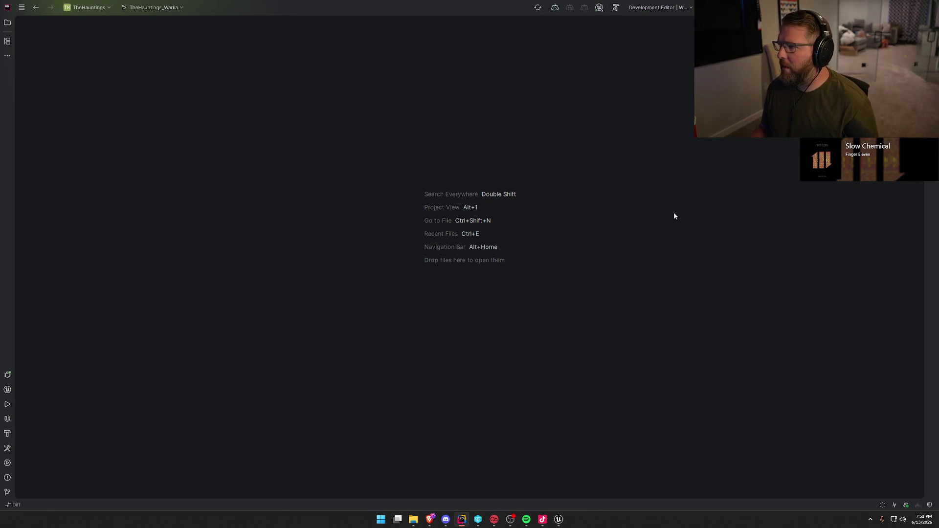
click(557, 521)
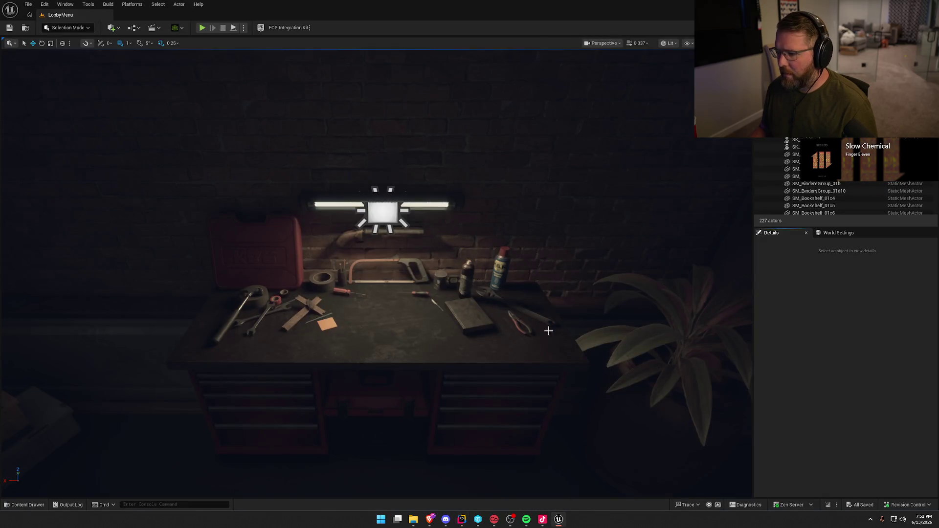
scroll(558, 321, down, 10)
drag(558, 320, 598, 351)
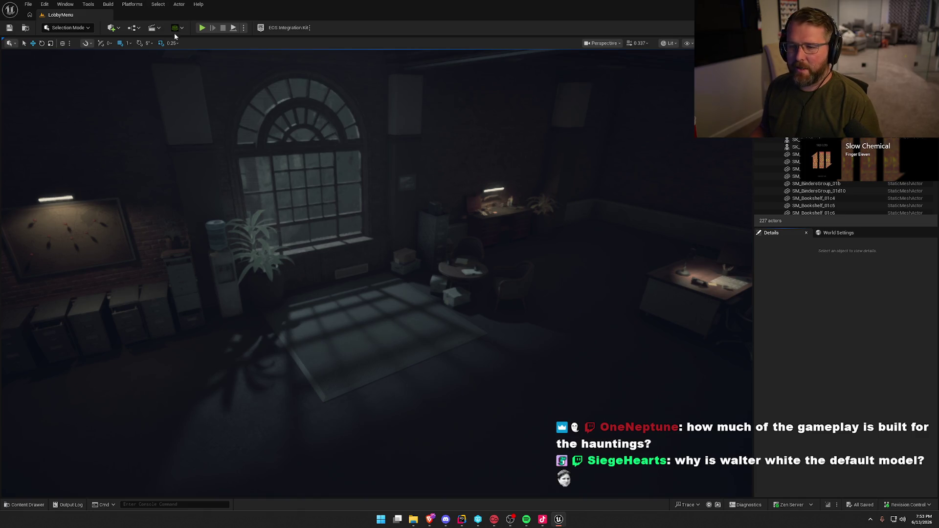
Browse the Content Drawer to UI > Lobby > Talents and open UI_TalentTree
click(20, 506)
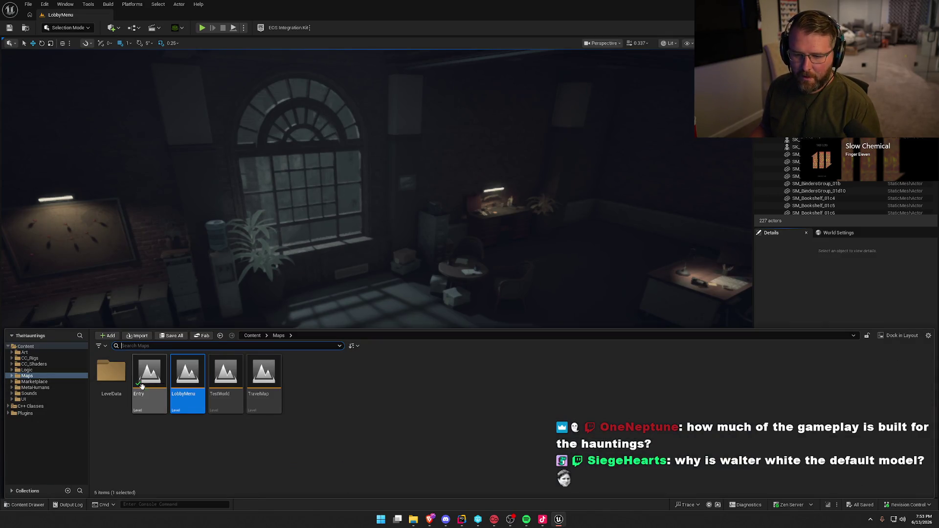
click(24, 400)
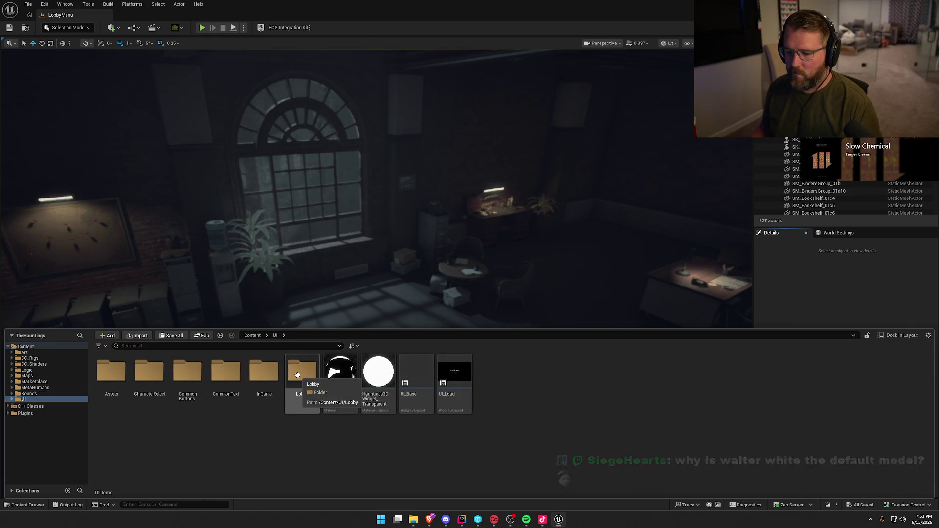
click(297, 376)
double_click(298, 376)
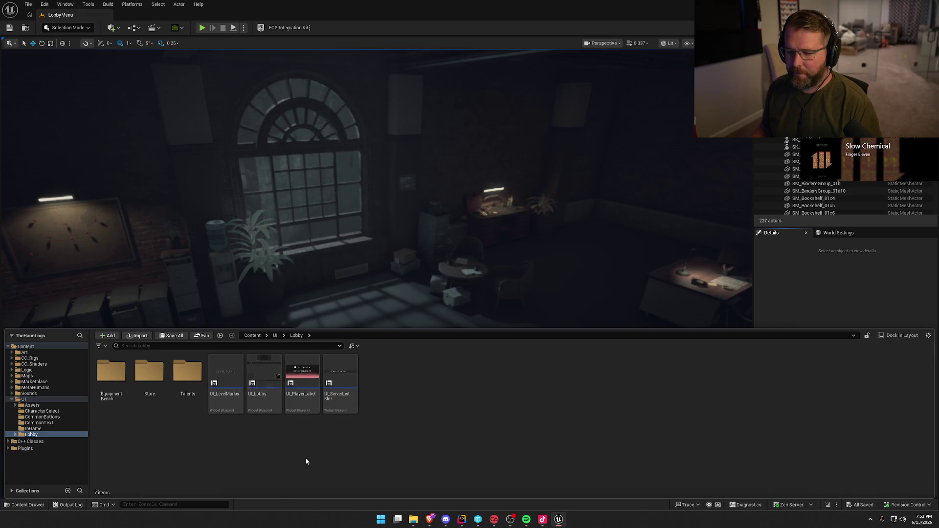
double_click(187, 373)
click(196, 382)
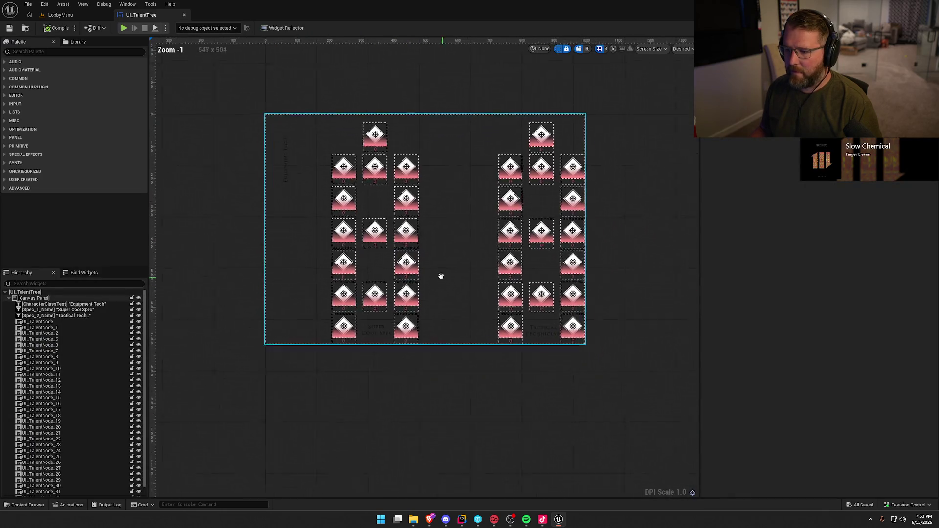
Delete all the UI_TalentNode widgets from the hierarchy
scroll(443, 322, up, 1)
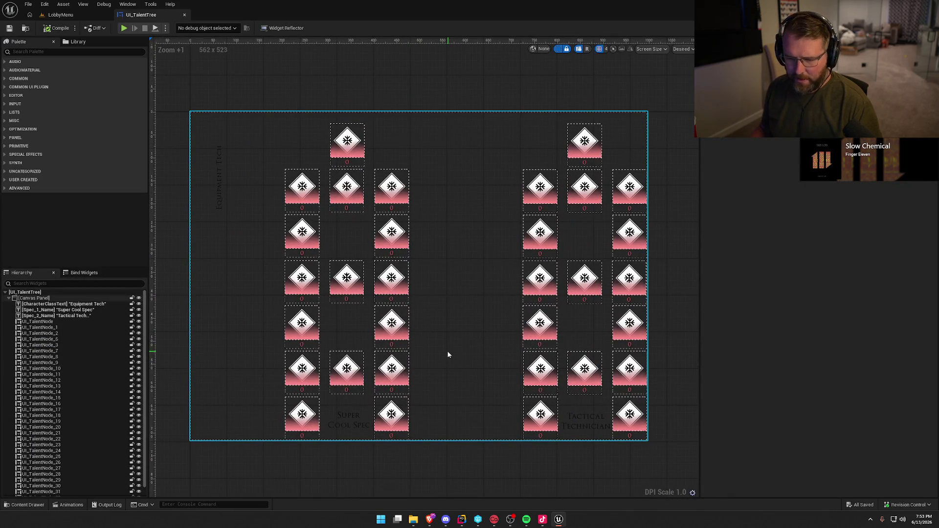
click(48, 321)
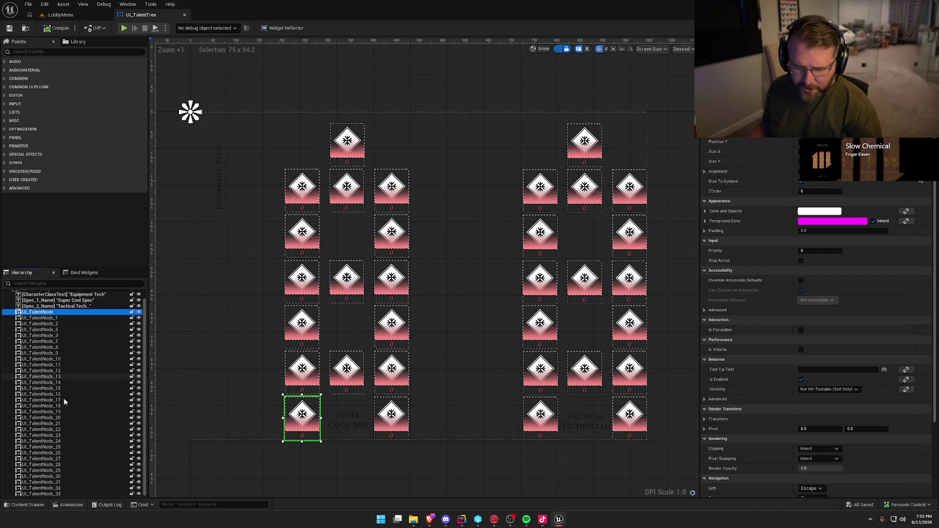
shift+click(58, 495)
key(Delete)
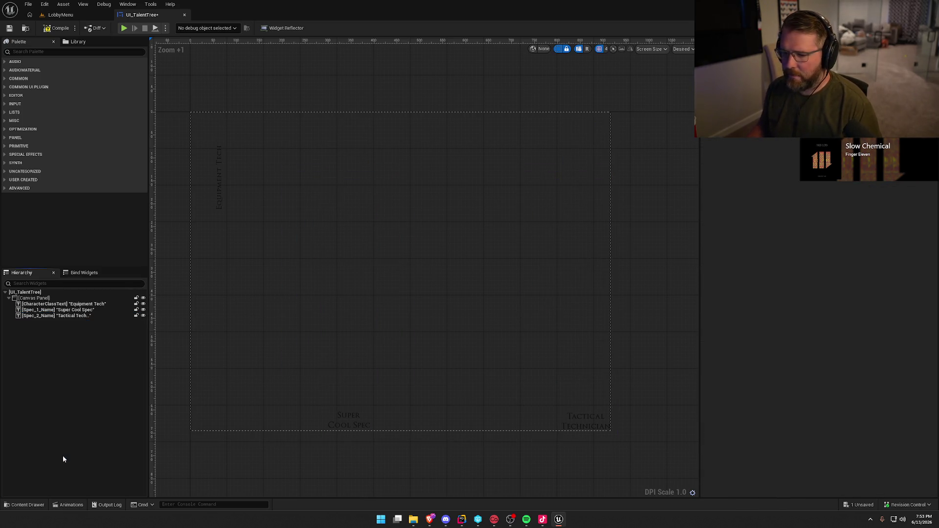
Replace the root Canvas Panel with an Overlay and expand it
click(32, 299)
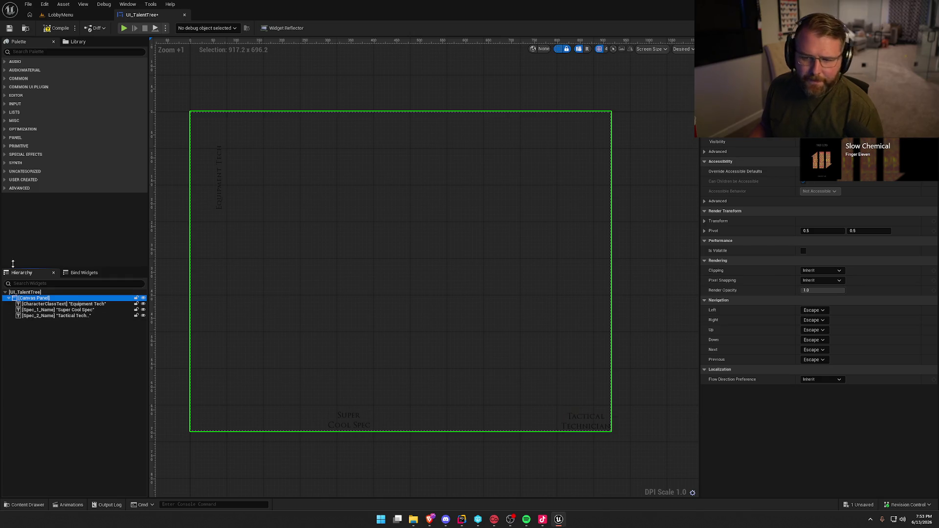
click(54, 52)
text(overl)
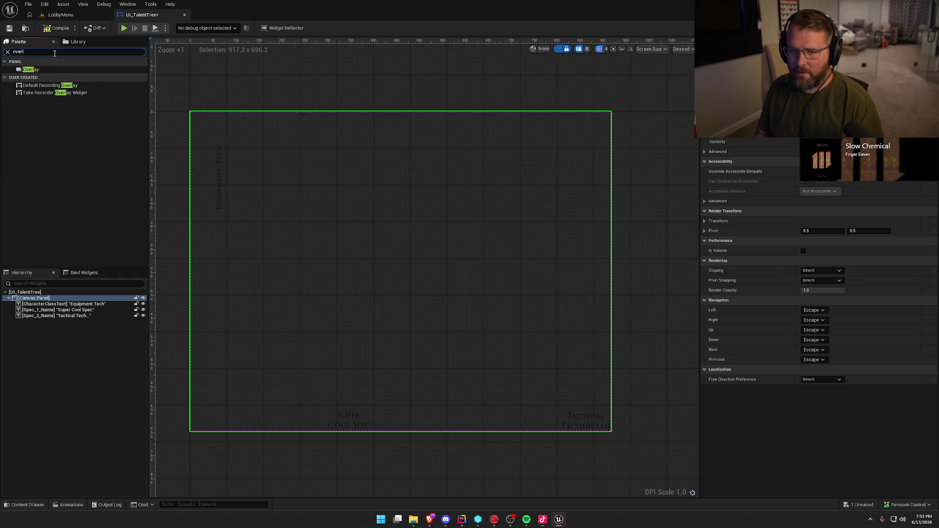
right_click(30, 299)
mouse_move(73, 385)
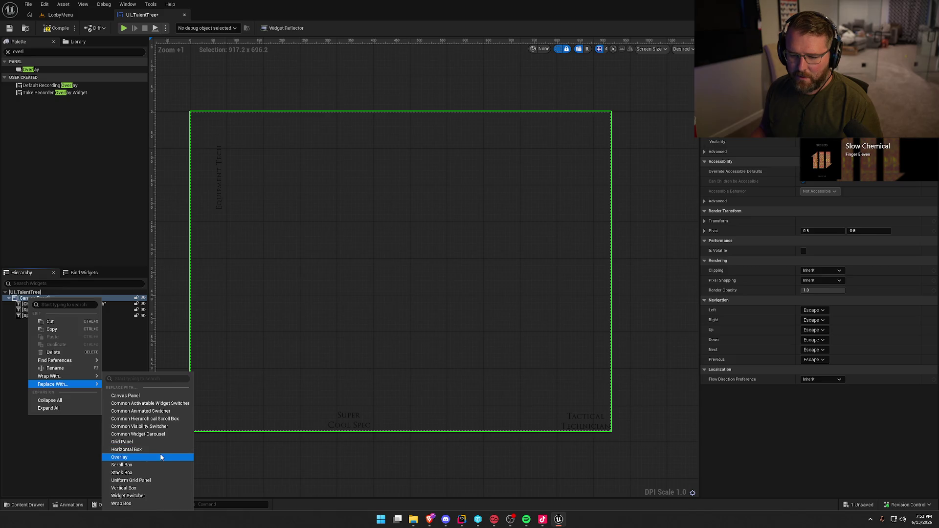
click(159, 458)
click(8, 299)
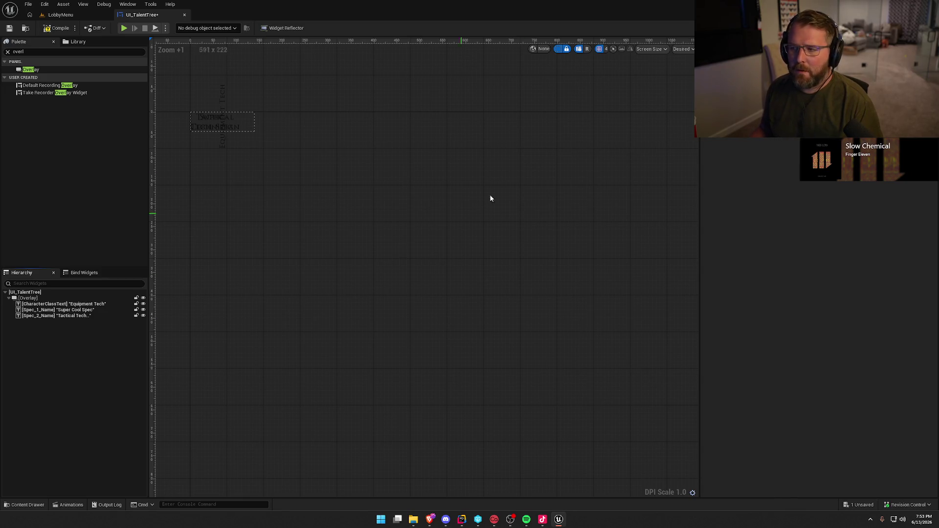
Set the designer preview size to Fill Screen at 1280x720
click(683, 49)
click(684, 92)
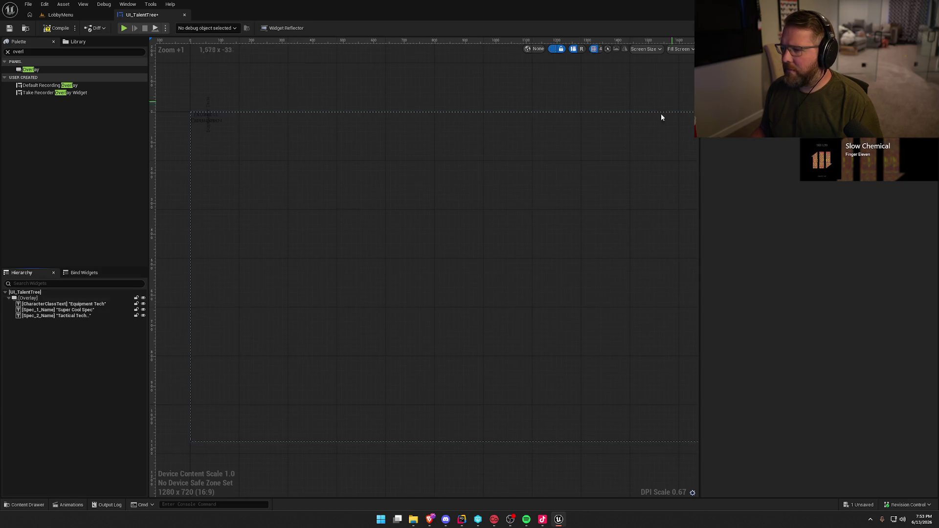
scroll(440, 264, down, 3)
scroll(443, 264, up, 1)
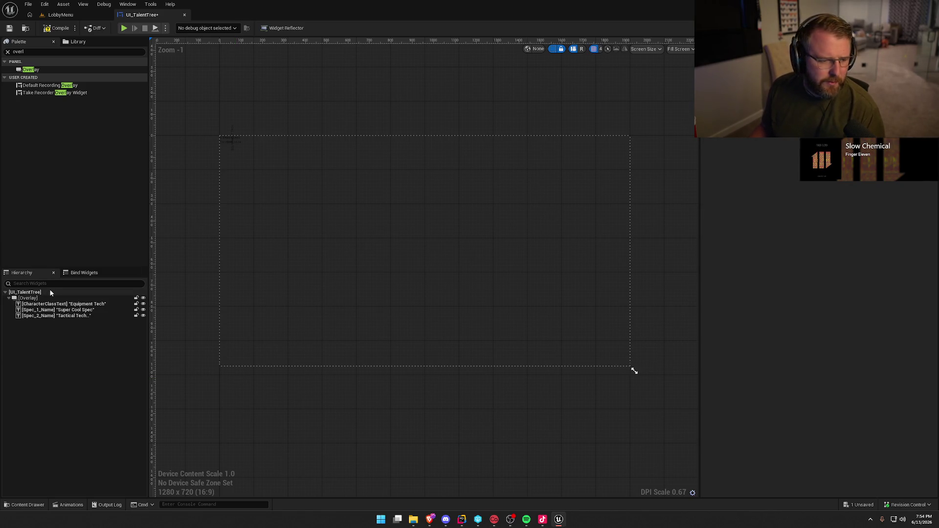
Drag a Vertical Box from the Palette into the Overlay and name it SpecColumn0
click(28, 51)
text(rt)
drag(34, 71, 105, 249)
drag(48, 283, 33, 324)
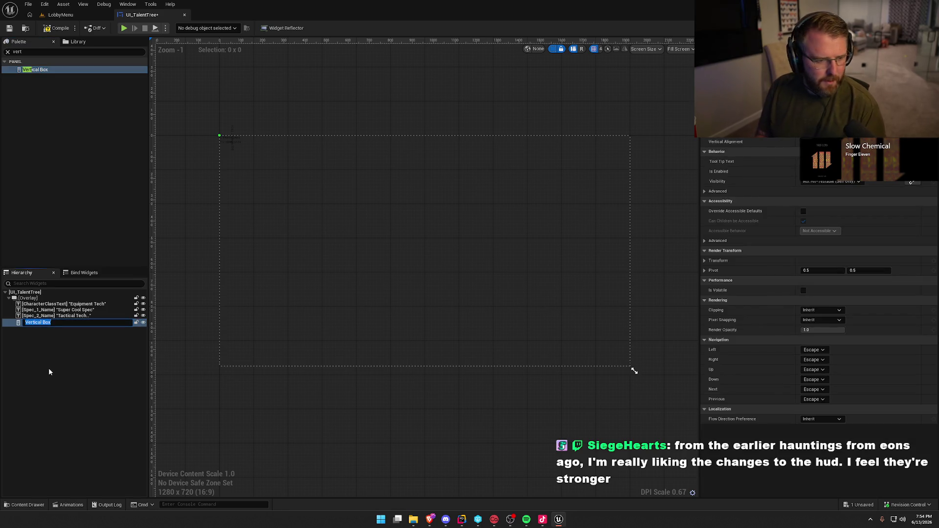
text(Se)
key(BackSpace)
text(pecColumn)
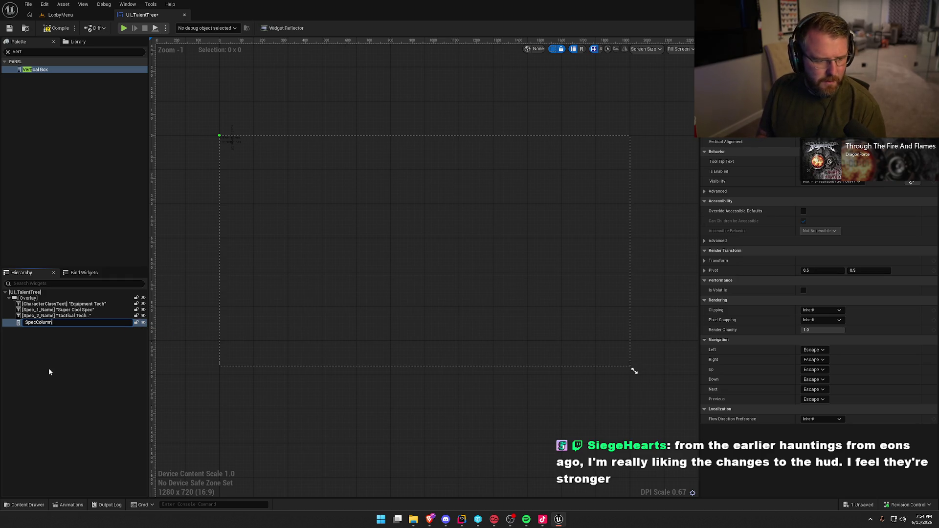
text(0)
key(Return)
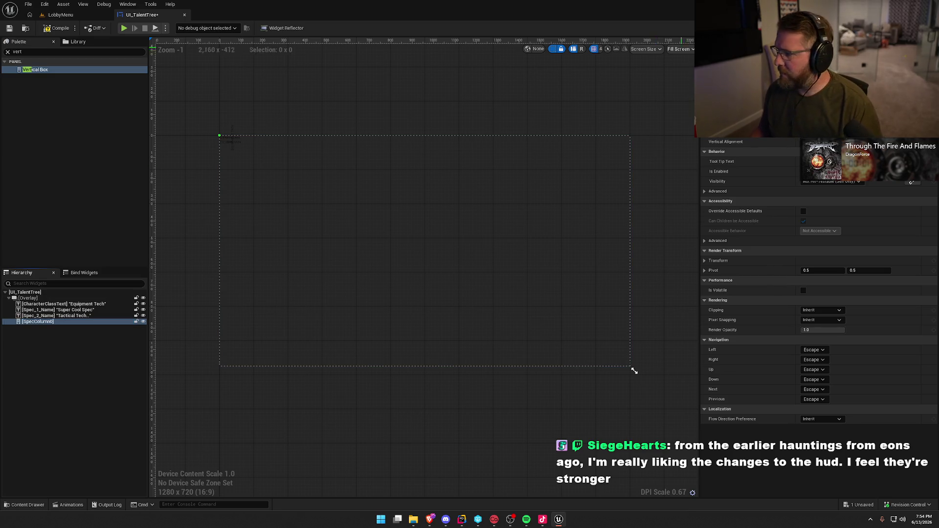
click(920, 28)
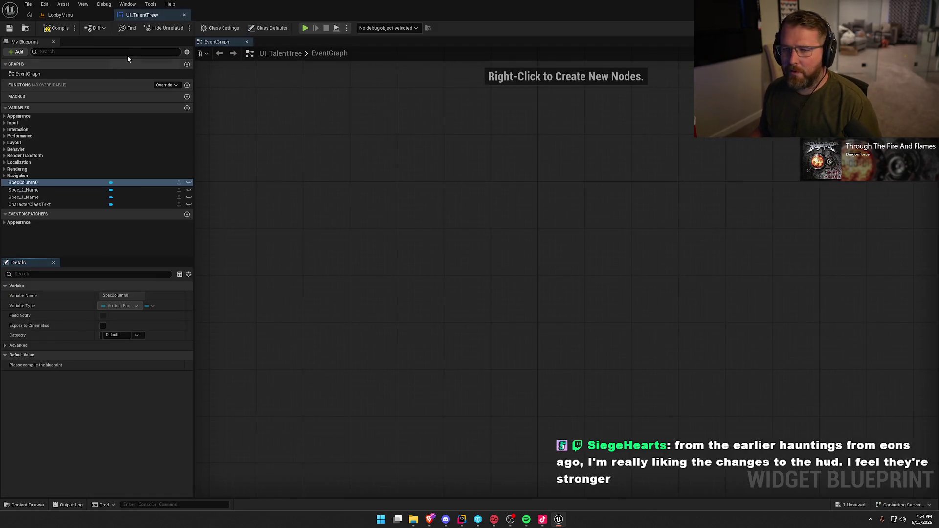
Set the parent class to TalentTreeScreen in Class Settings, then compile from the Designer
click(222, 28)
click(117, 296)
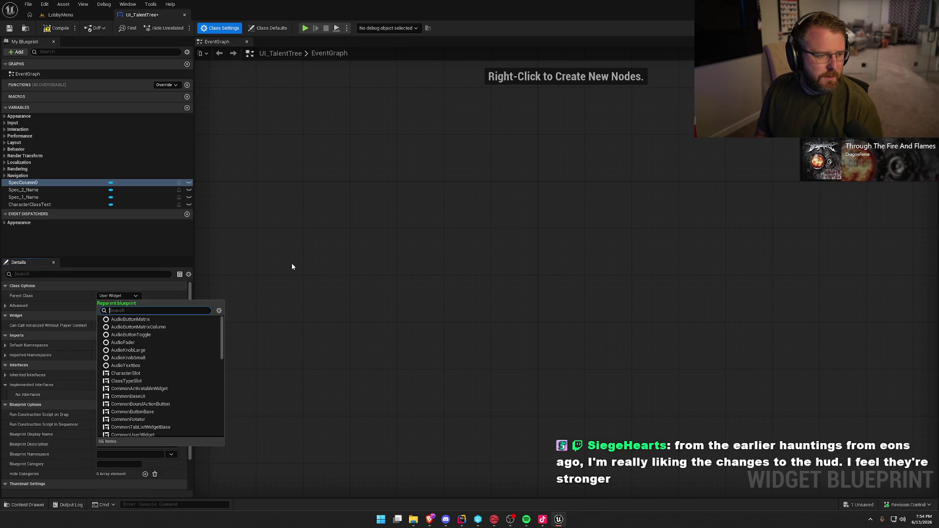
text(talen)
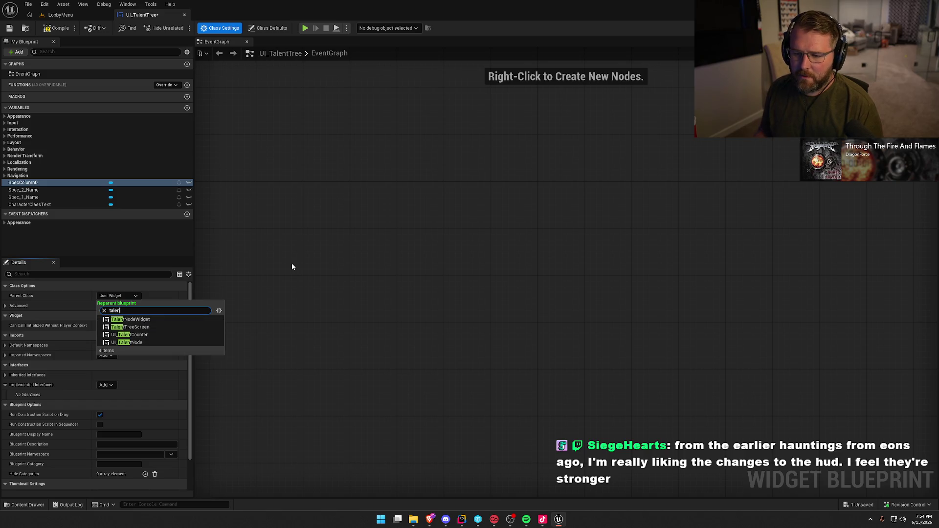
click(148, 327)
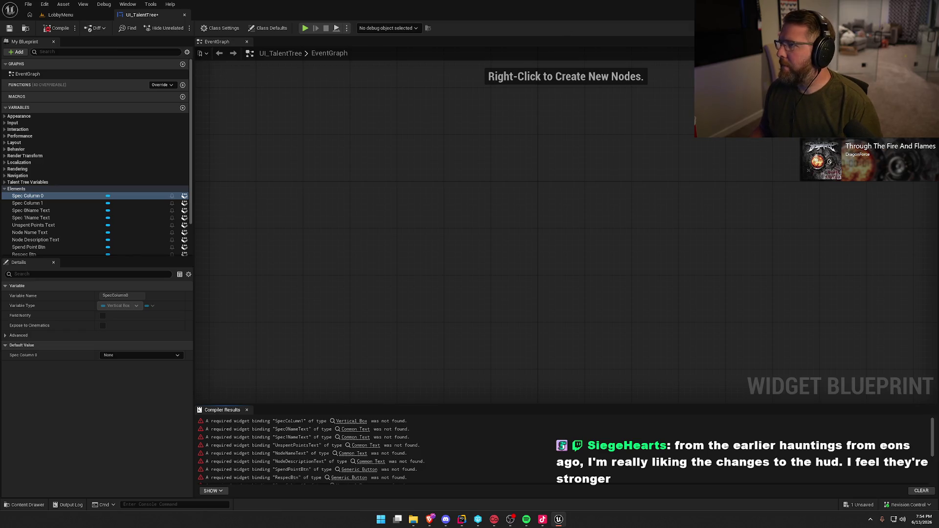
click(898, 28)
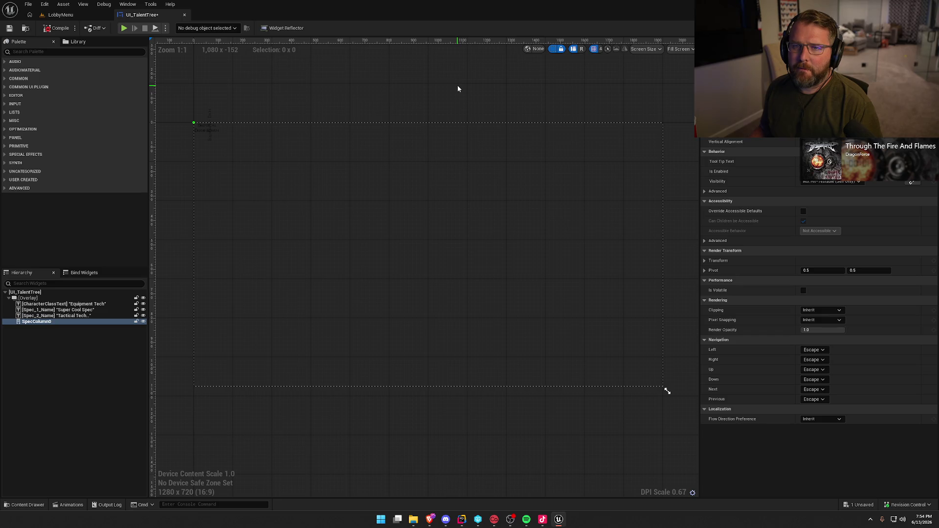
drag(458, 89, 449, 102)
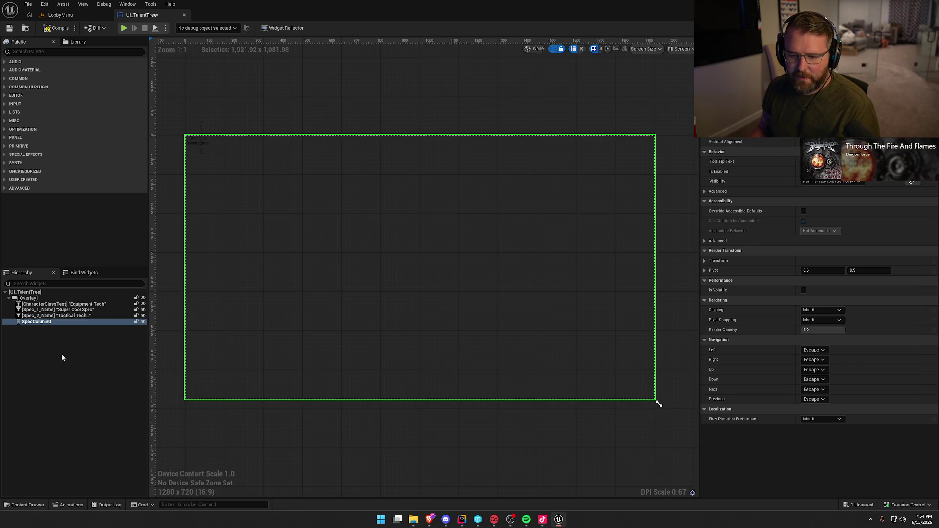
click(56, 28)
Duplicate SpecColumn0 to create a second column named SpecColumn1
mouse_move(401, 310)
mouse_down()
mouse_move(453, 198)
mouse_move(395, 218)
mouse_up()
click(37, 323)
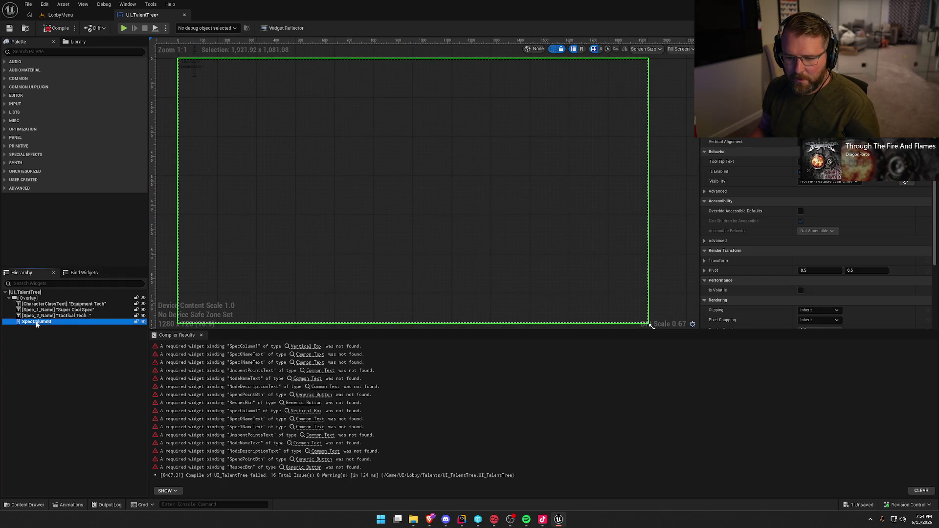
key(ctrl+d)
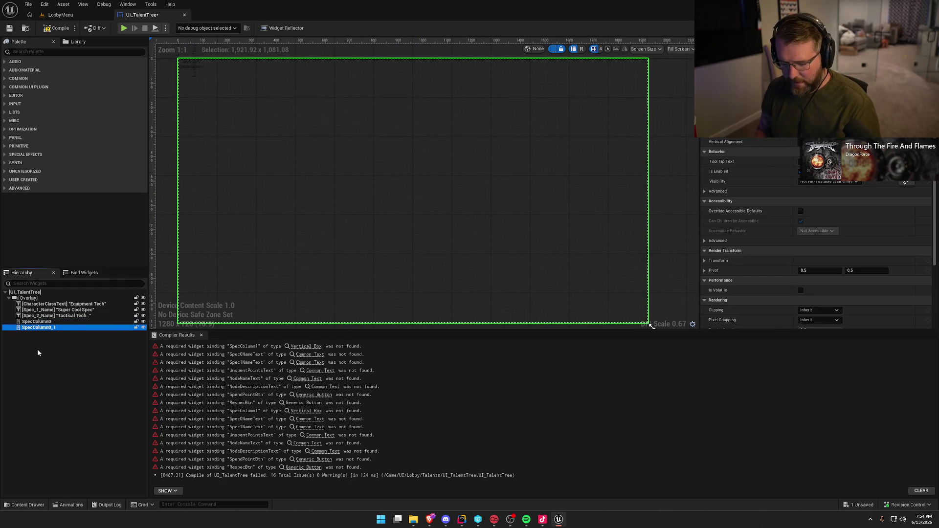
key(F2)
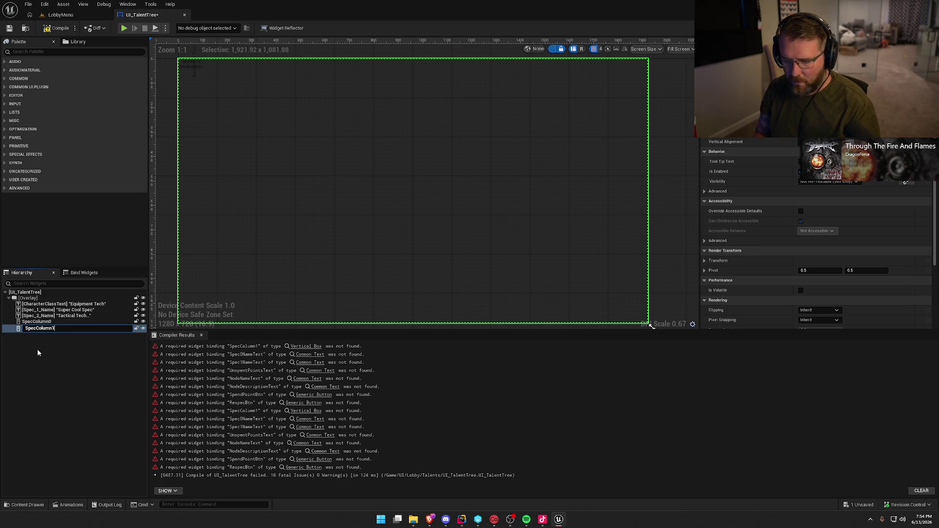
key(Return)
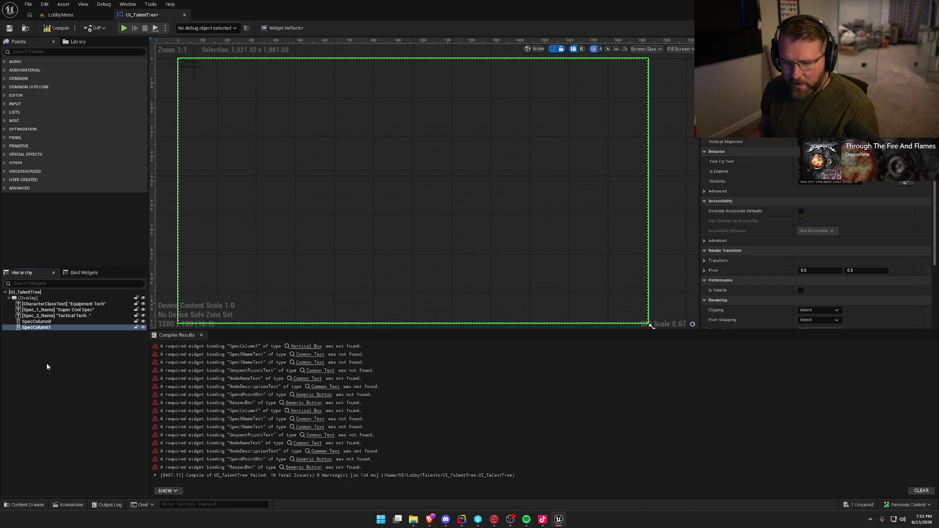
Attempt to rename the Spec_1_Name text to Spec0NameText, which gets rejected
click(63, 310)
key(F2)
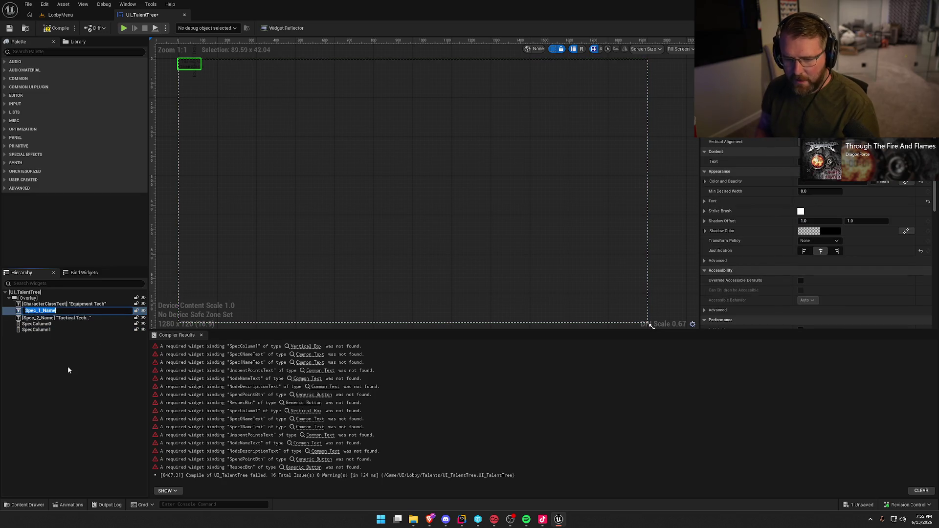
text(Spec0NameText)
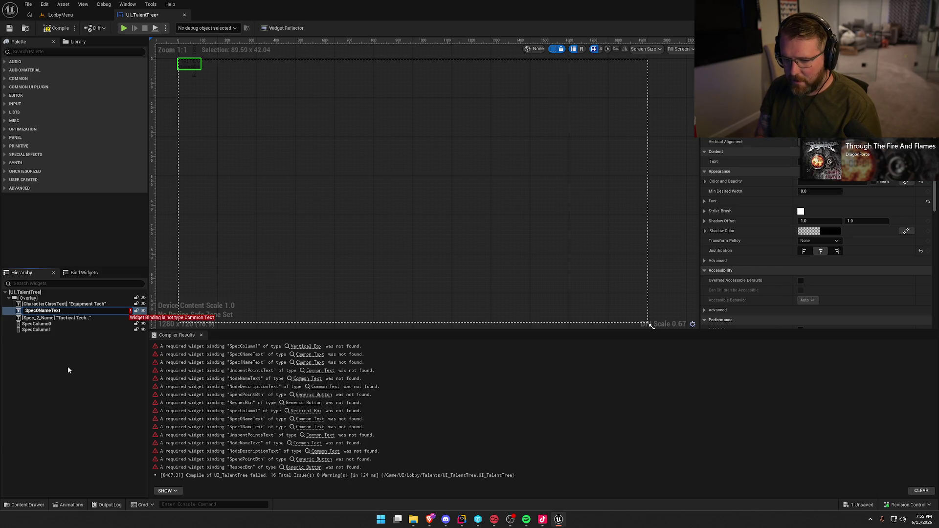
click(67, 366)
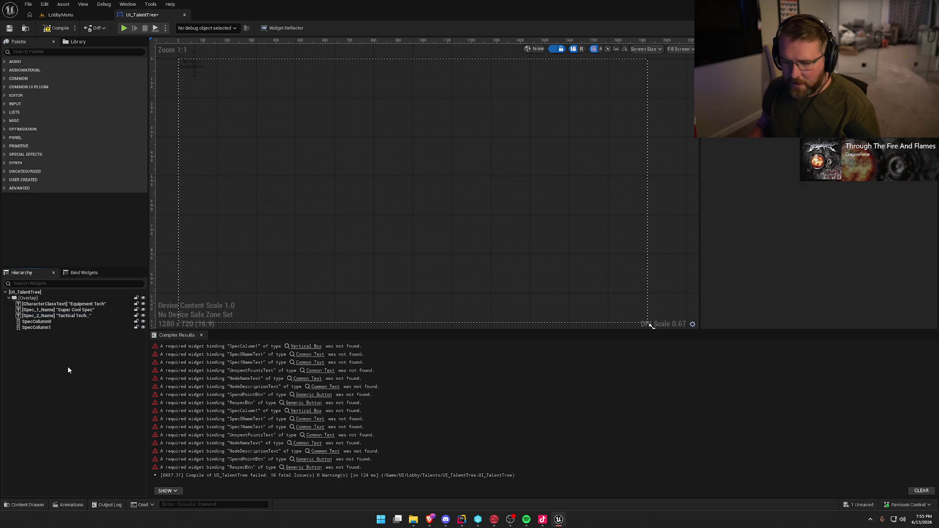
Delete CharacterClassText, Spec_1_Name and Spec_2_Name, then select SpecColumn0
click(60, 305)
shift+click(61, 316)
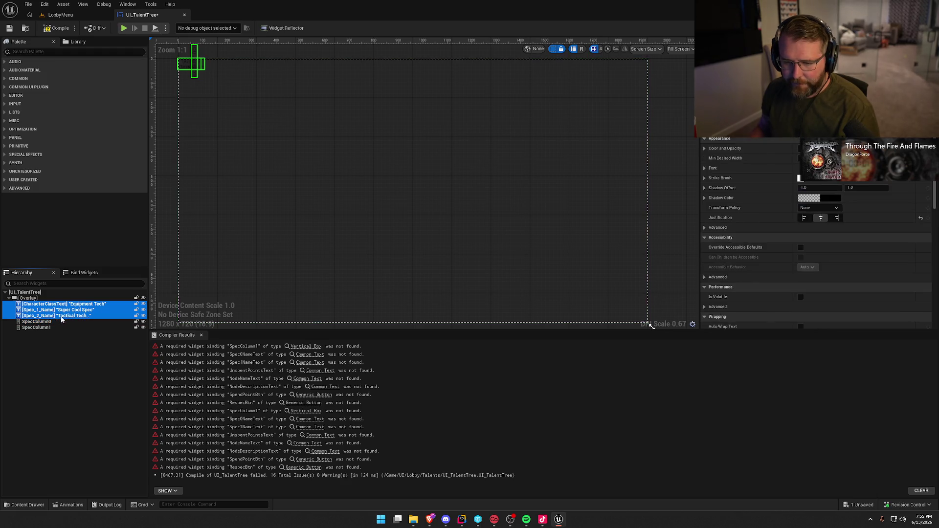
key(Delete)
click(29, 299)
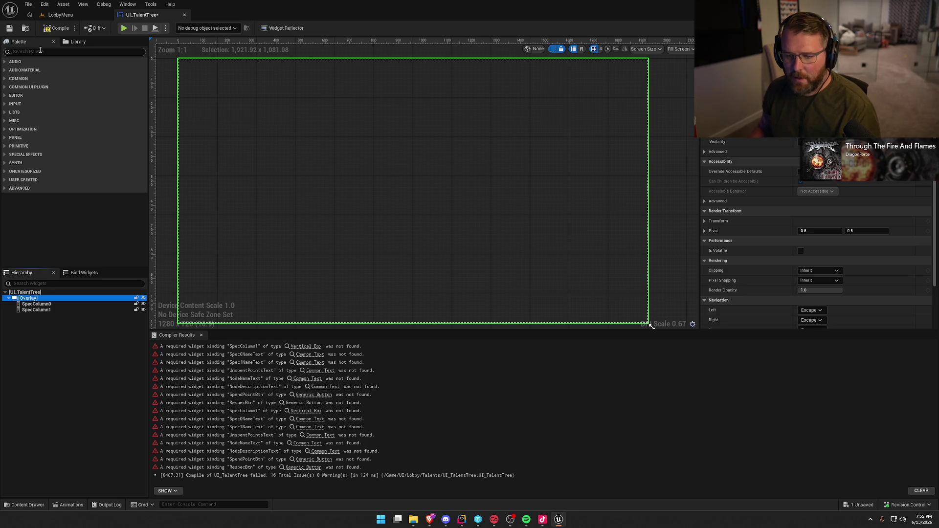
click(38, 303)
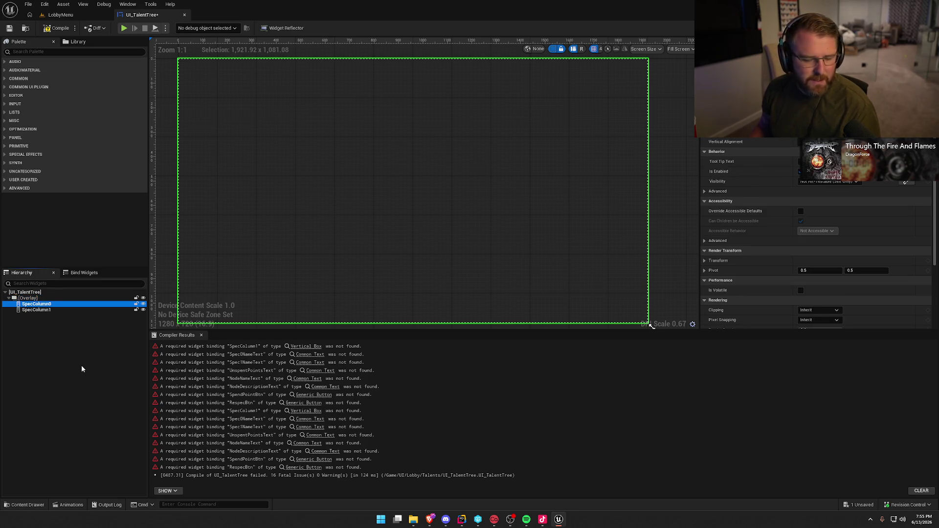
Add a Common Text named Spec0NameText inside SpecColumn0 and give it the DefaultMono style
click(30, 52)
text(commo)
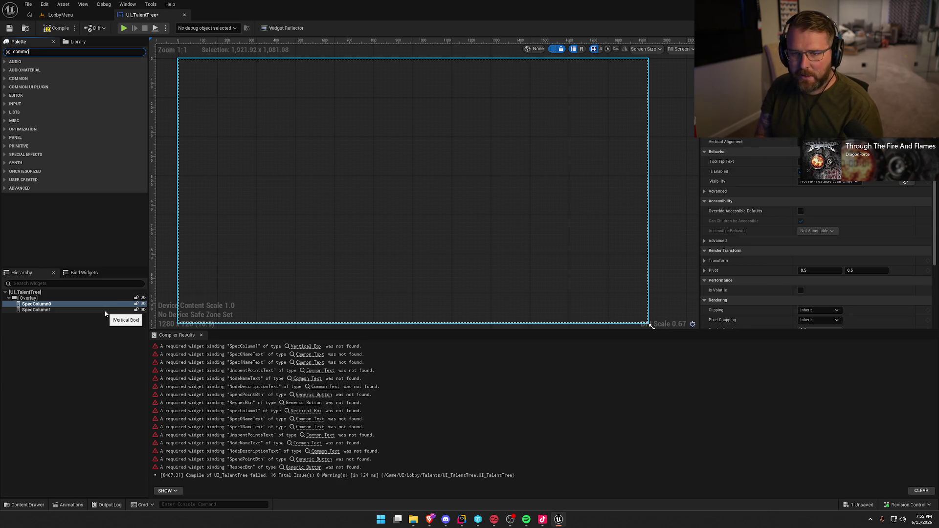
text(n)
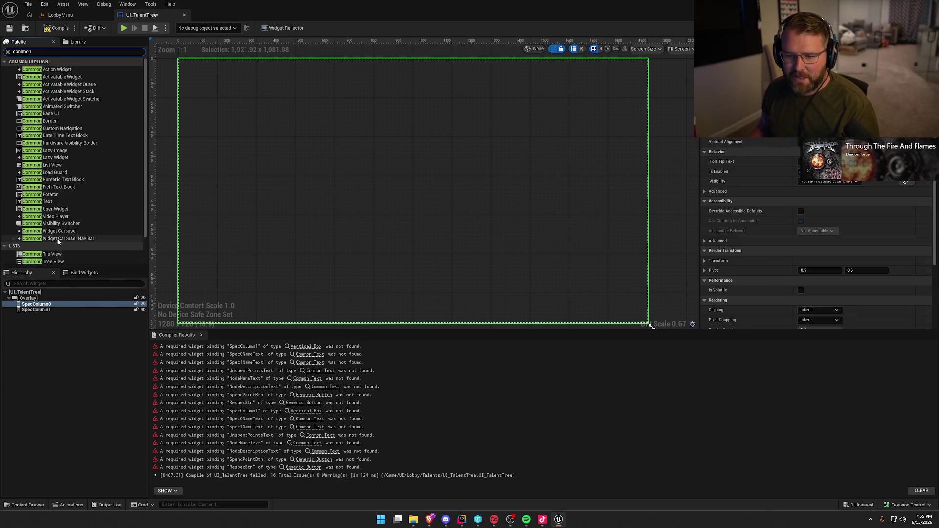
mouse_move(48, 201)
mouse_down()
mouse_move(88, 223)
mouse_move(39, 306)
mouse_move(44, 315)
mouse_up()
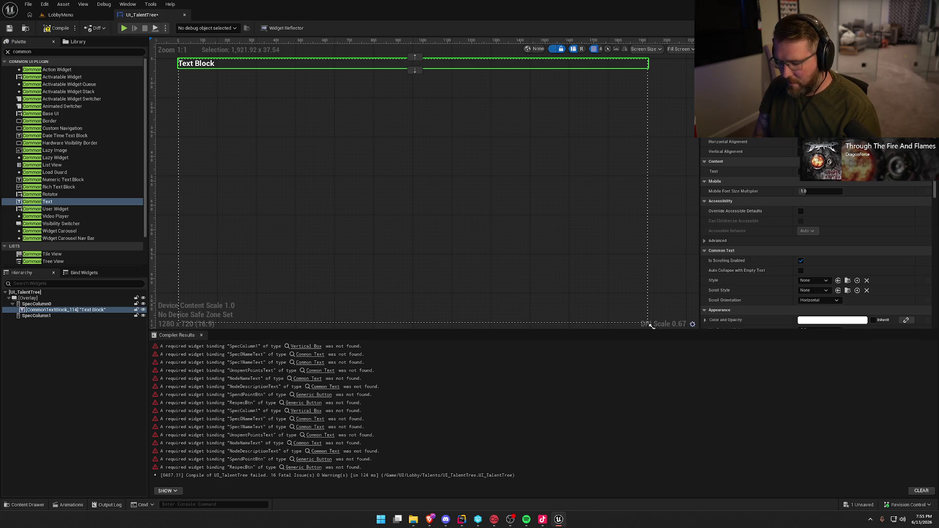
text(Spec0NameText)
key(Return)
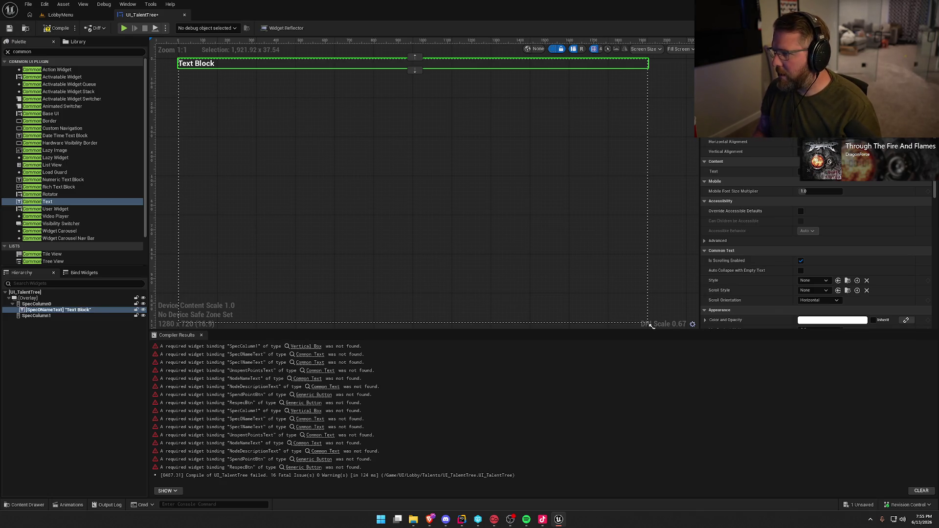
click(805, 281)
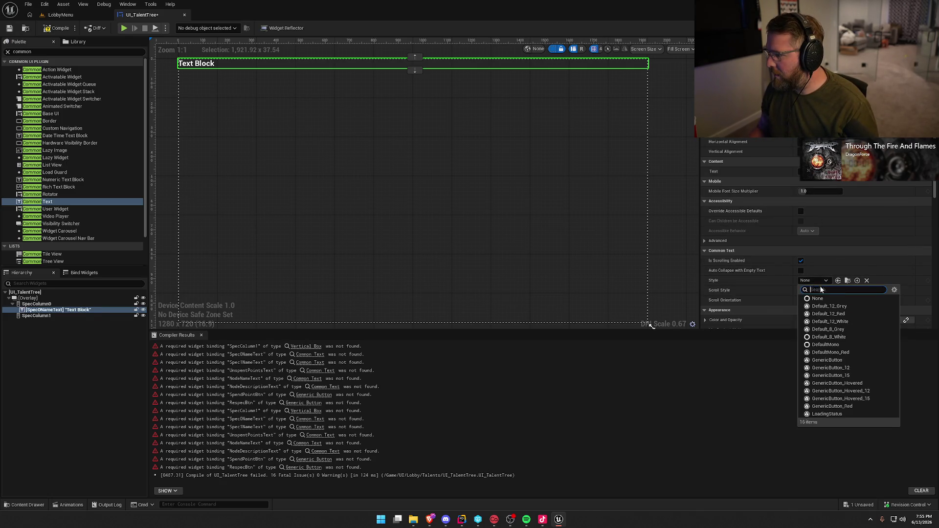
click(854, 322)
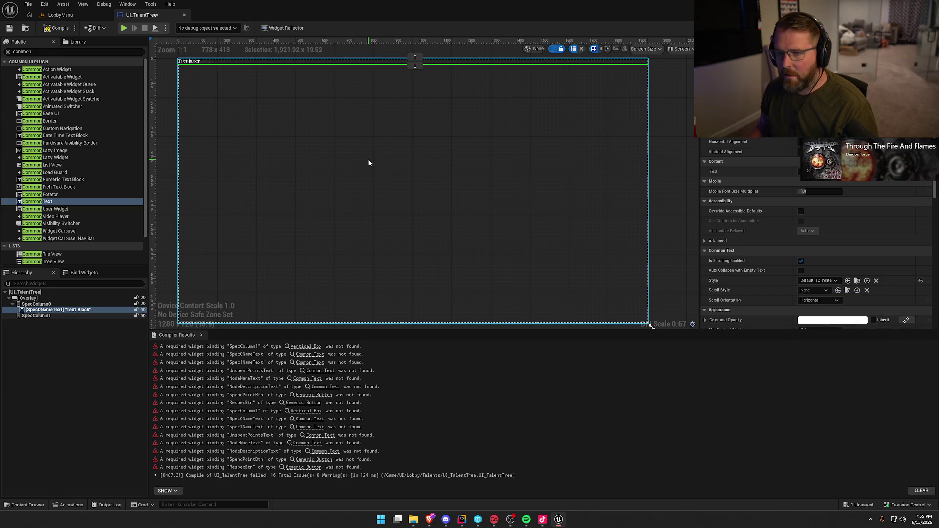
click(823, 282)
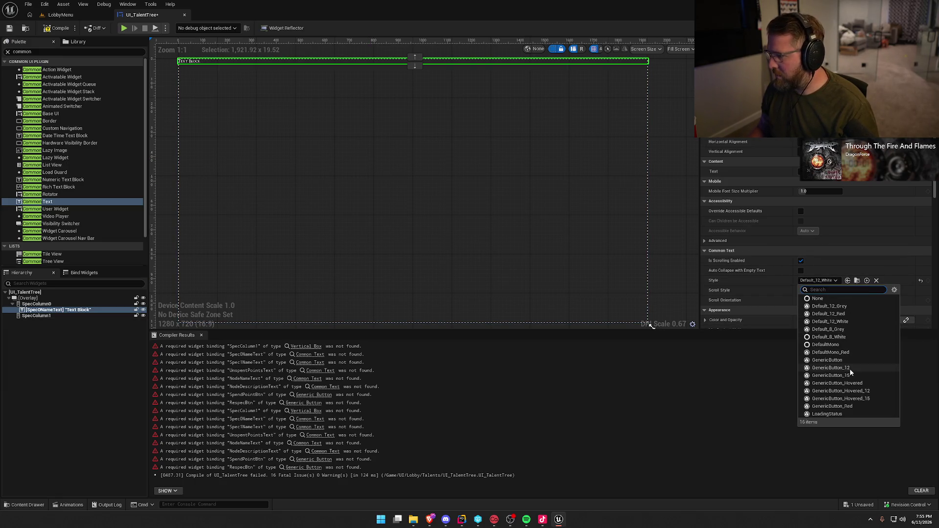
click(845, 345)
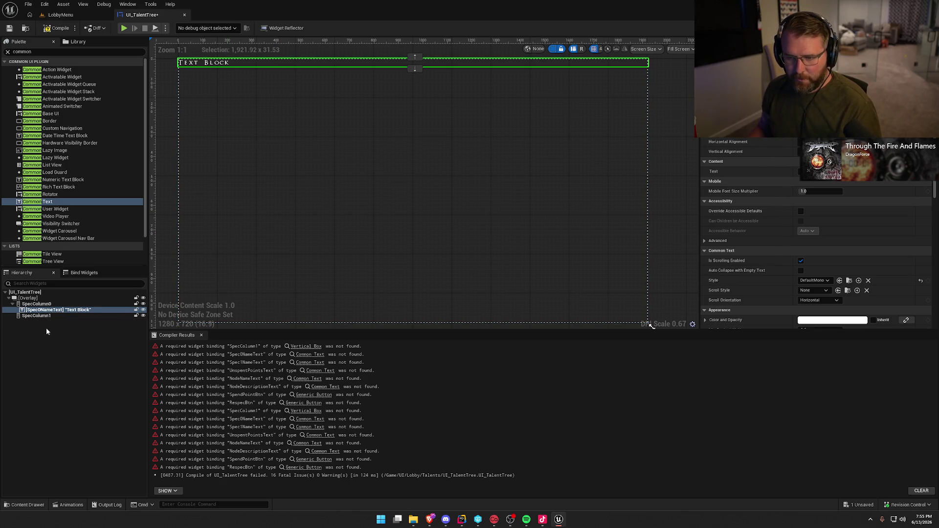
Duplicate Spec0NameText into SpecColumn1 and rename the copy Spec1NameText
click(39, 304)
key(ctrl+v)
drag(41, 318, 37, 322)
key(F2)
key(BackSpace)
key(BackSpace)
key(BackSpace)
text(t)
key(Left)
key(BackSpace)
text(1)
key(Return)
click(44, 316)
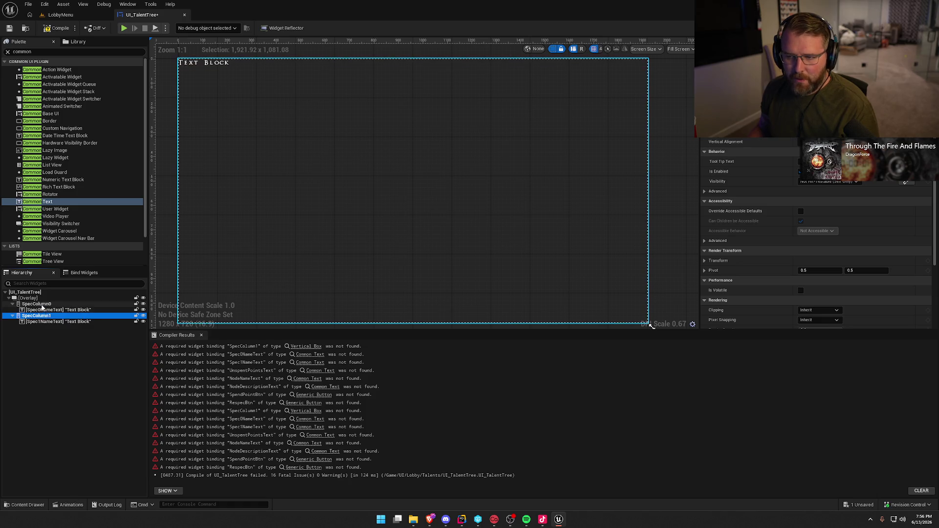
Wrap SpecColumn0 in a Horizontal Box and move SpecColumn1 into it beside SpecColumn0
key(Up)
click(44, 316)
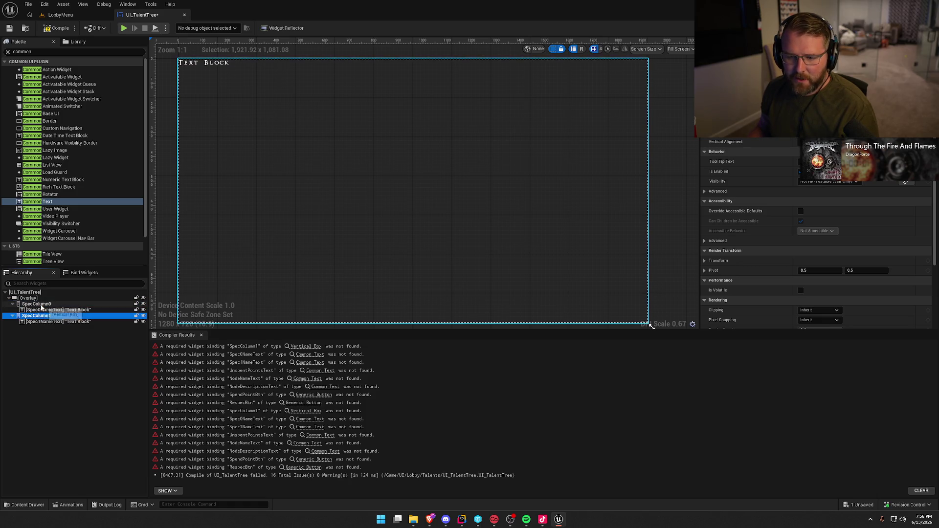
click(41, 305)
right_click(41, 305)
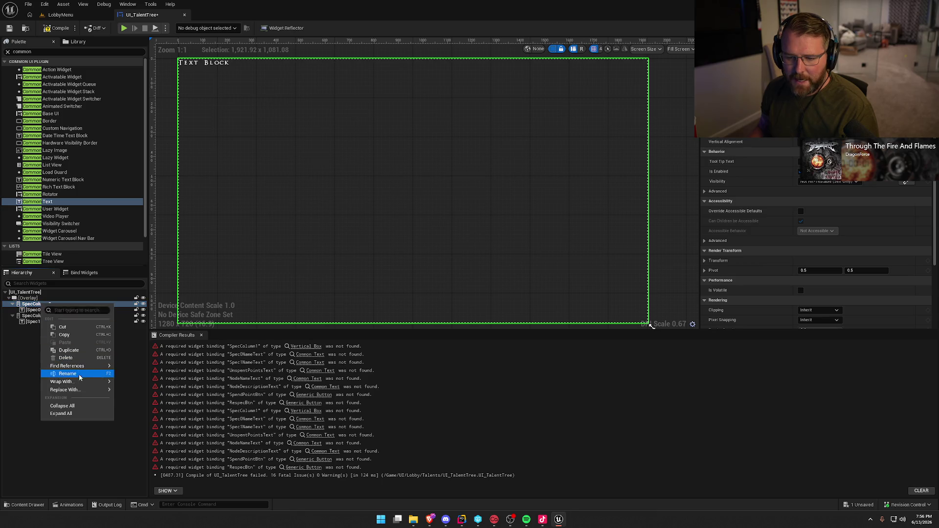
mouse_move(61, 382)
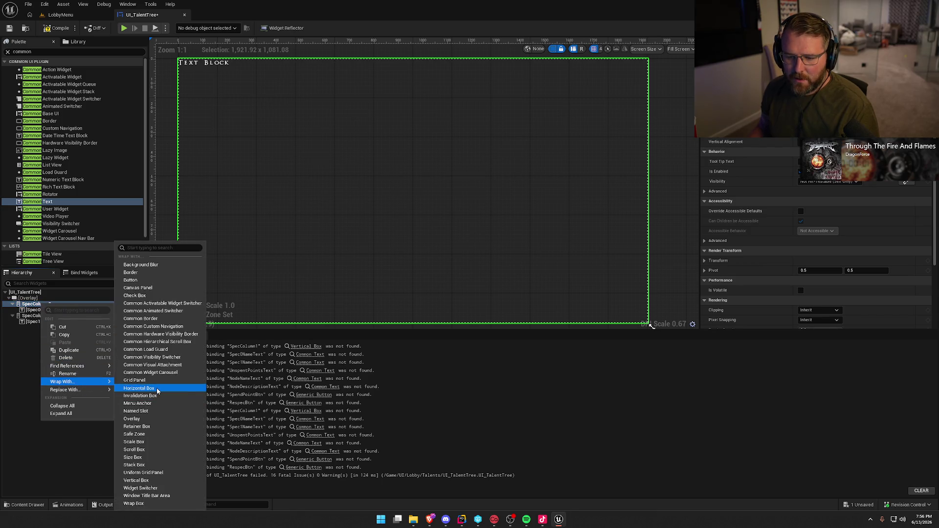
click(157, 390)
click(36, 322)
drag(36, 322, 39, 304)
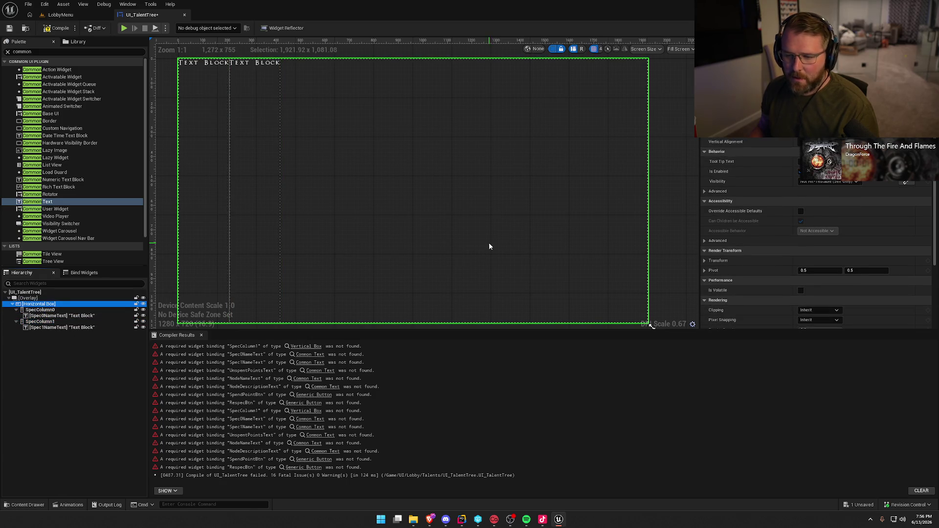
Set Spec0NameText, SpecColumn1 and SpecColumn0 to Fill, then compile down to 10 errors
click(198, 62)
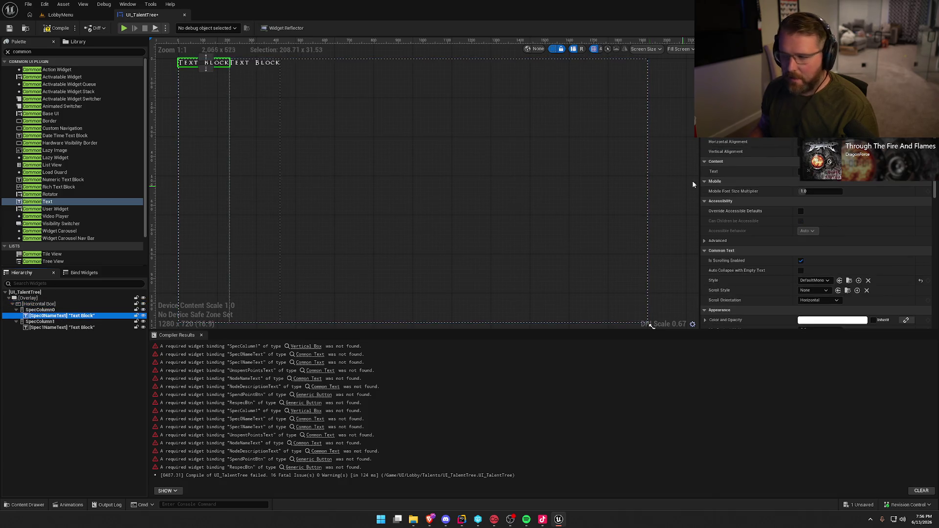
click(834, 151)
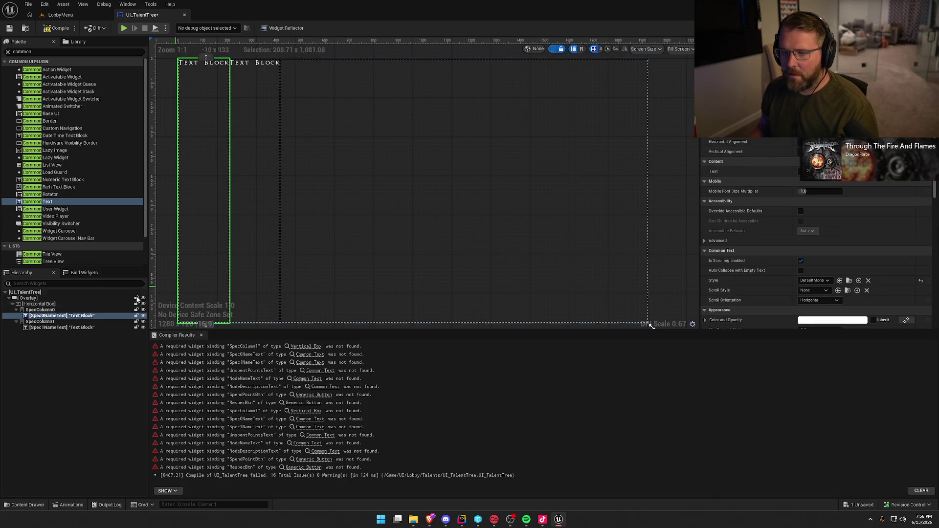
click(100, 327)
click(41, 322)
click(750, 139)
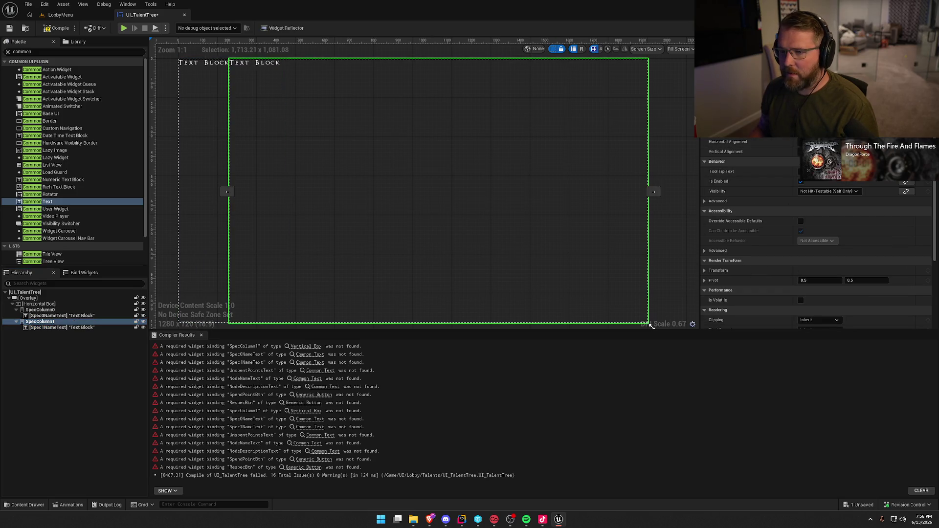
click(74, 315)
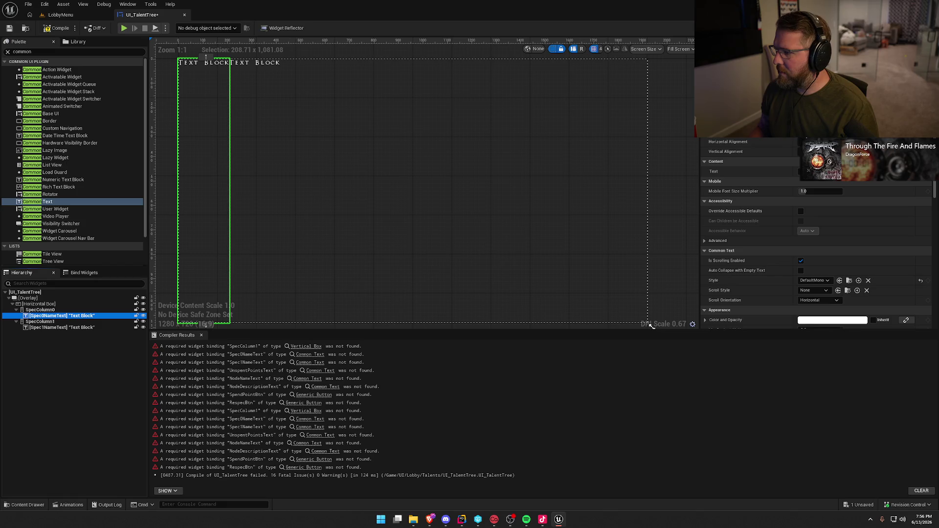
click(57, 311)
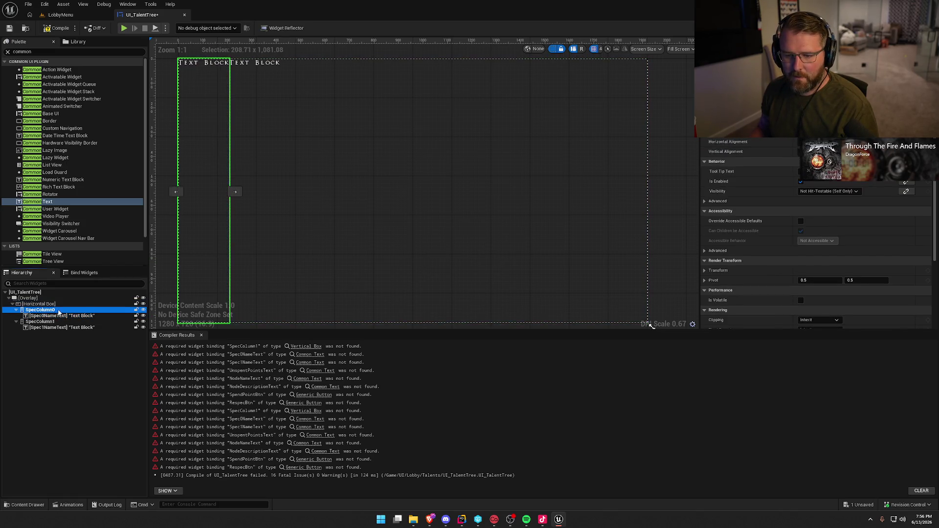
click(750, 132)
scroll(656, 137, down, 2)
mouse_move(645, 152)
mouse_down()
mouse_move(587, 147)
mouse_move(621, 151)
mouse_up()
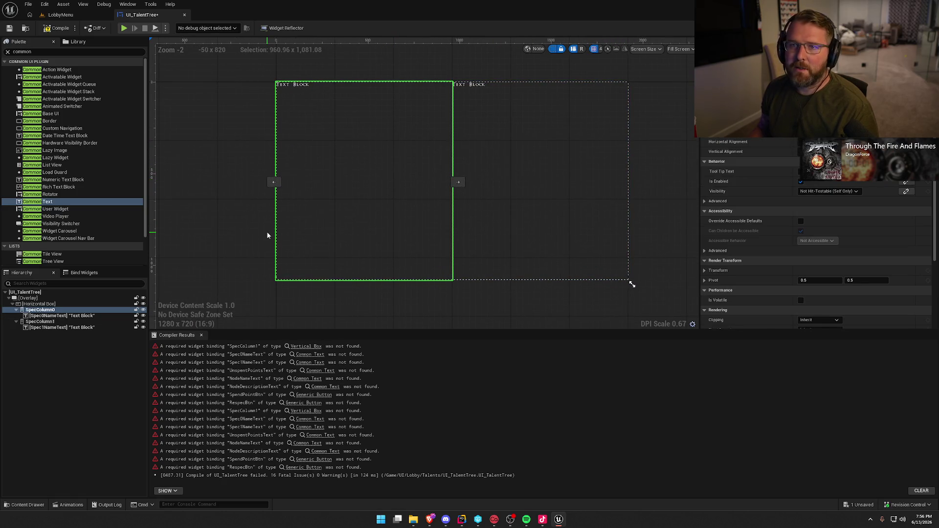
click(57, 28)
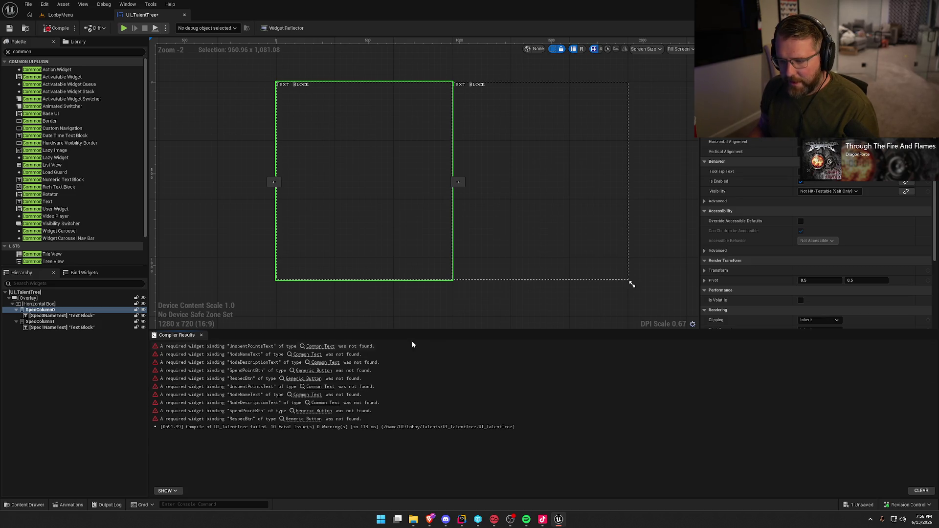
click(37, 305)
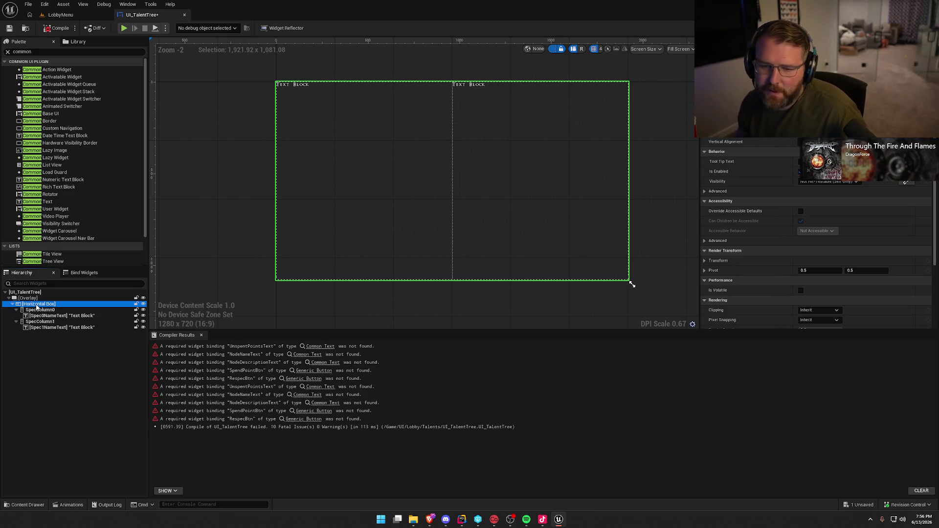
Wrap the Horizontal Box of spec columns in a Vertical Box
right_click(37, 307)
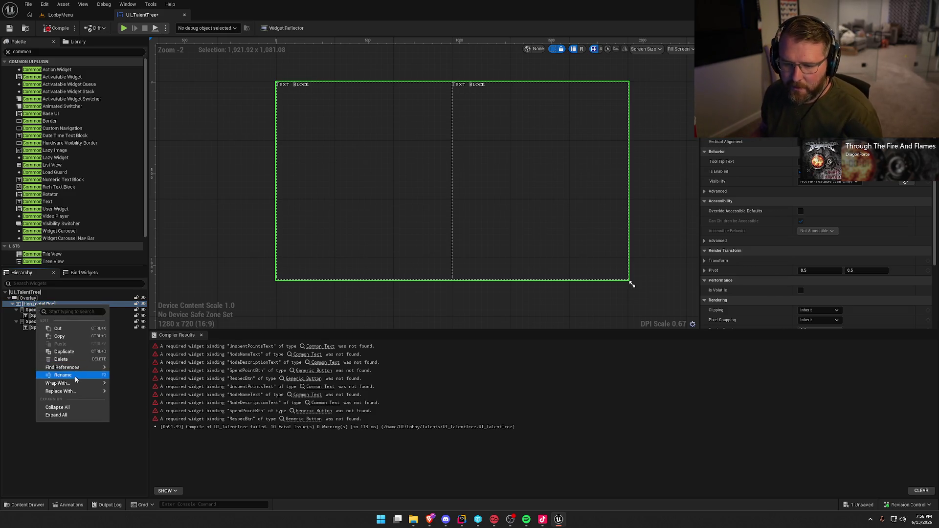
mouse_move(74, 383)
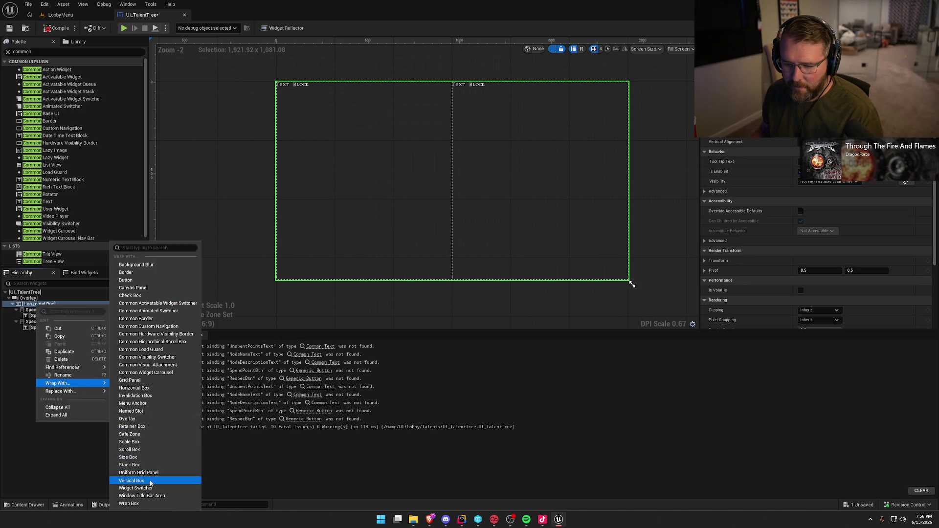
click(142, 480)
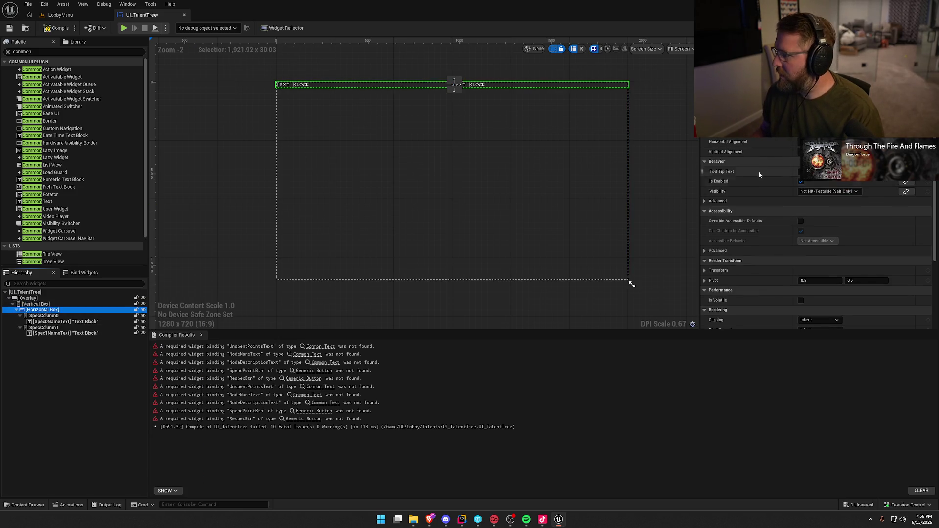
click(74, 304)
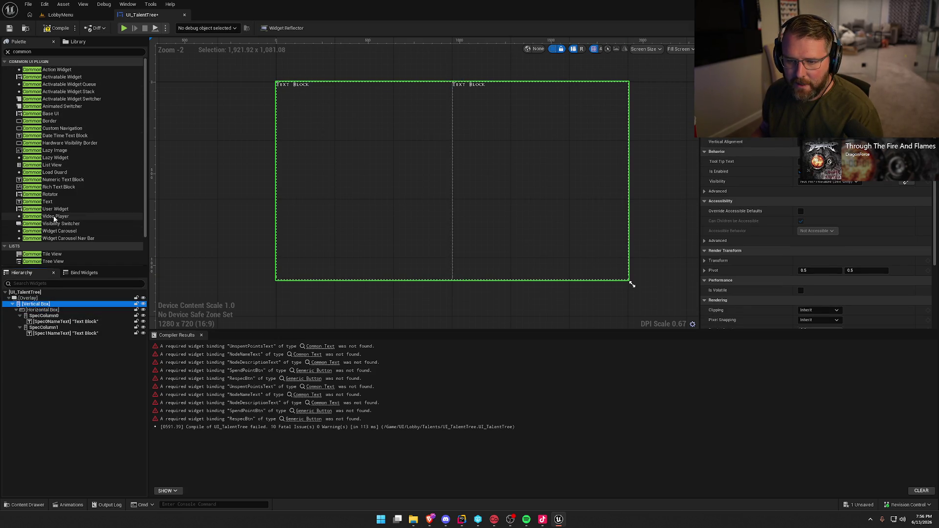
Add a horizontally centred Common Text reading 'Unspent Points: 100' below the Horizontal Box
mouse_move(48, 202)
mouse_down()
mouse_move(24, 301)
mouse_move(48, 341)
mouse_up()
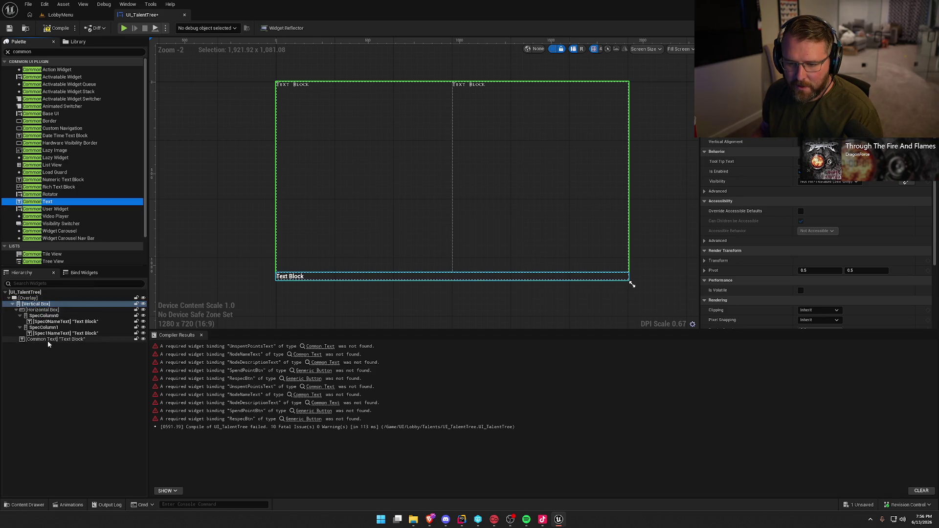
click(815, 141)
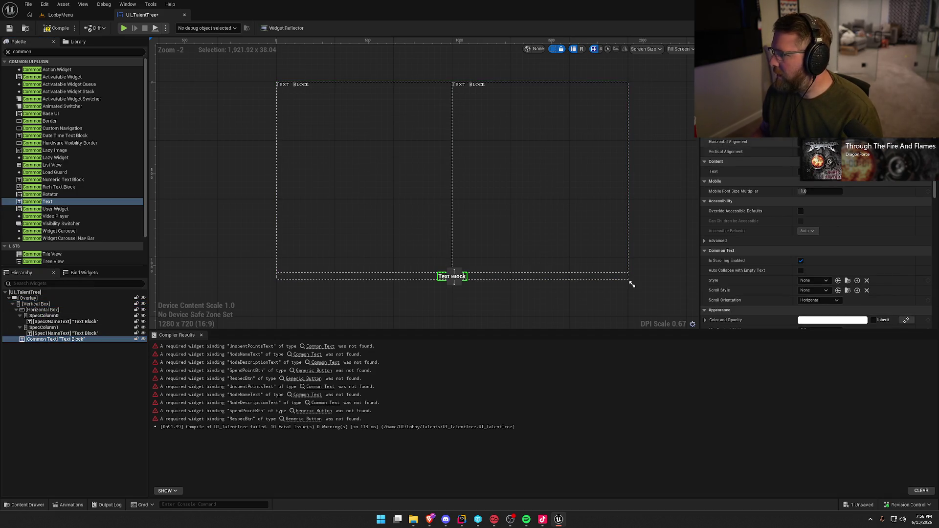
click(756, 171)
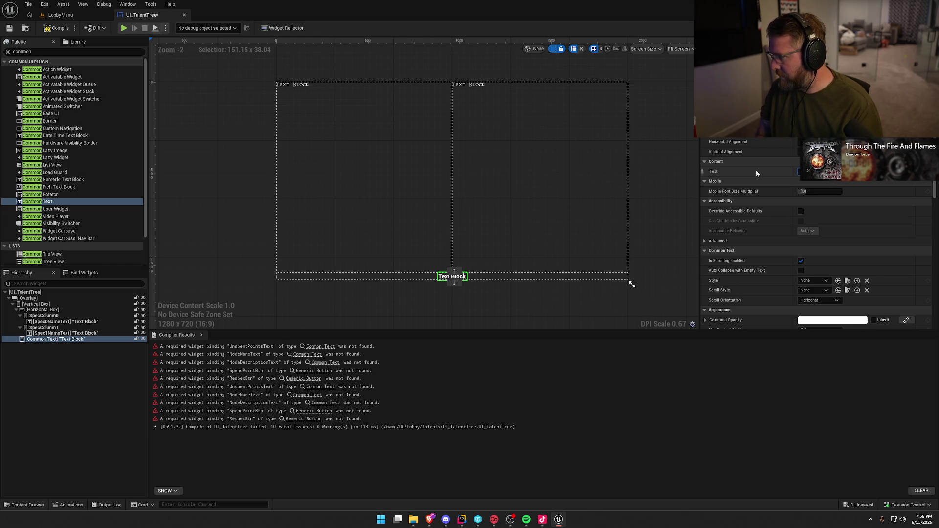
text(Unspent Points: 100)
key(Return)
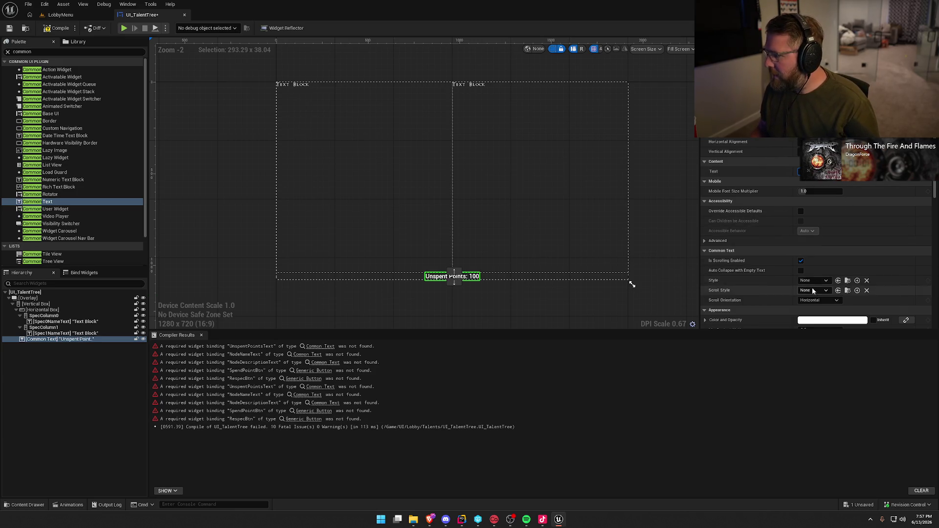
Give the new text the DefaultMono style and name it UnspentPointsText
click(815, 281)
click(832, 345)
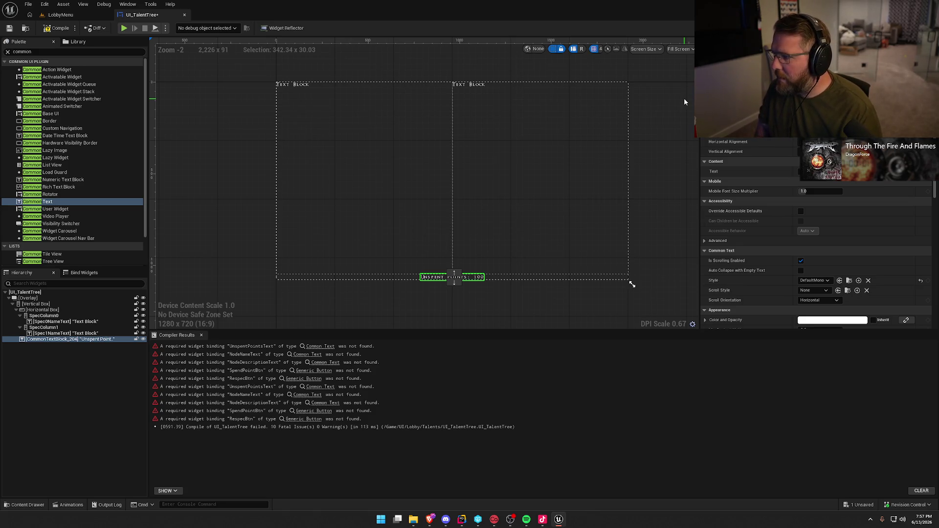
text(UnspentPointsText)
key(Return)
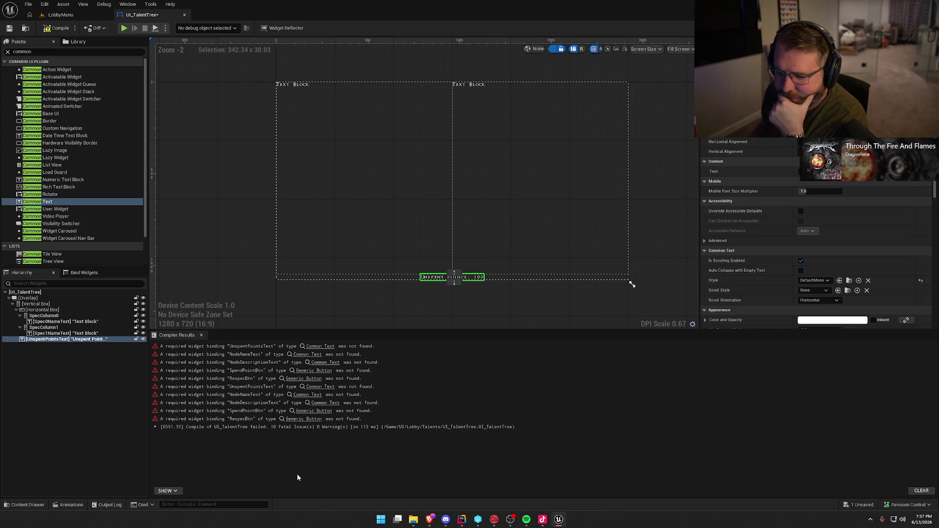
Recompile and review the missing-binding errors for NodeNameText, SpendPointBtn and RespecBtn
click(57, 28)
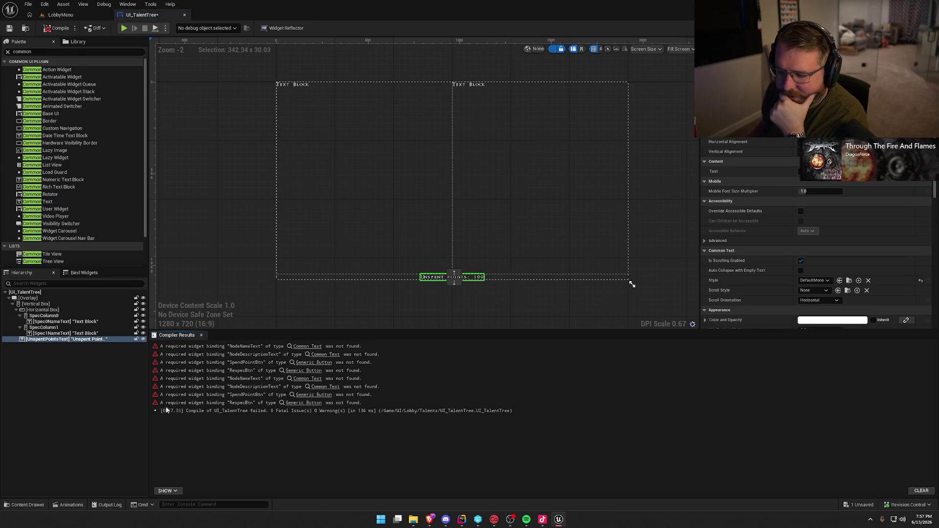
click(255, 346)
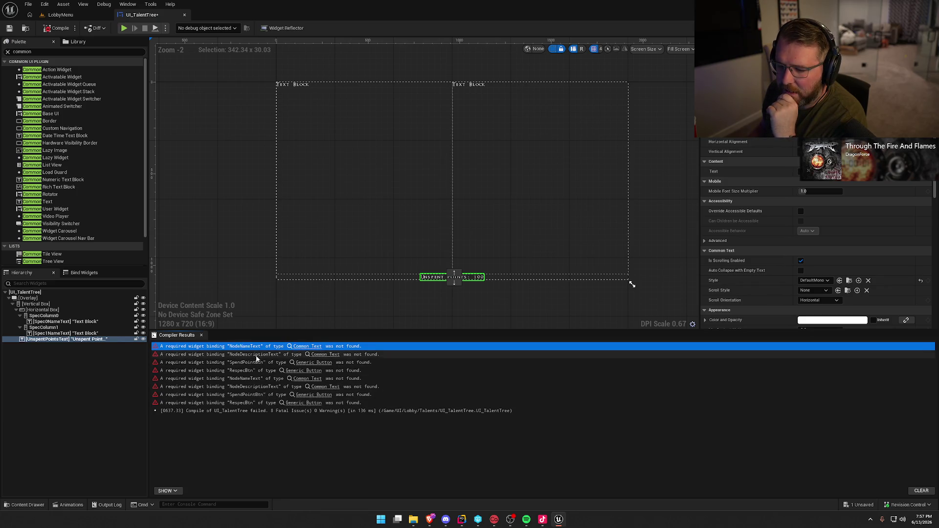
click(257, 357)
click(254, 364)
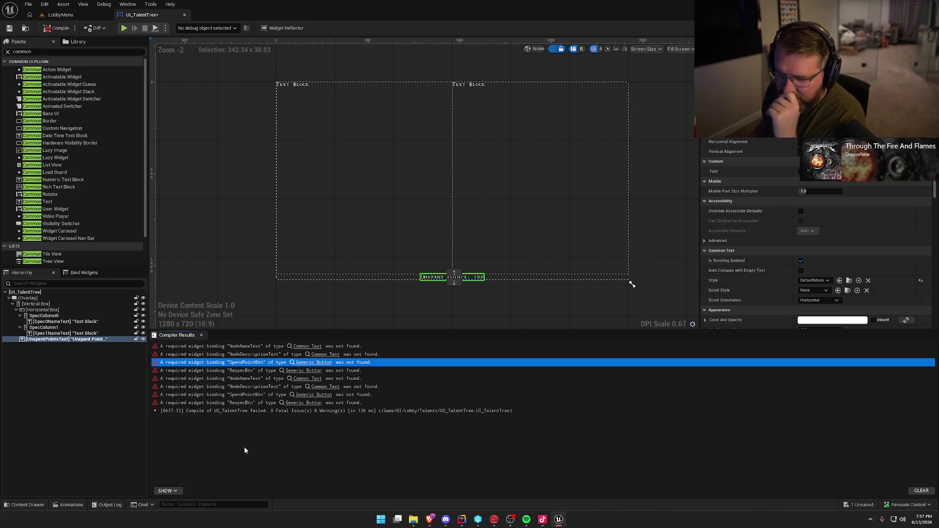
key(Down)
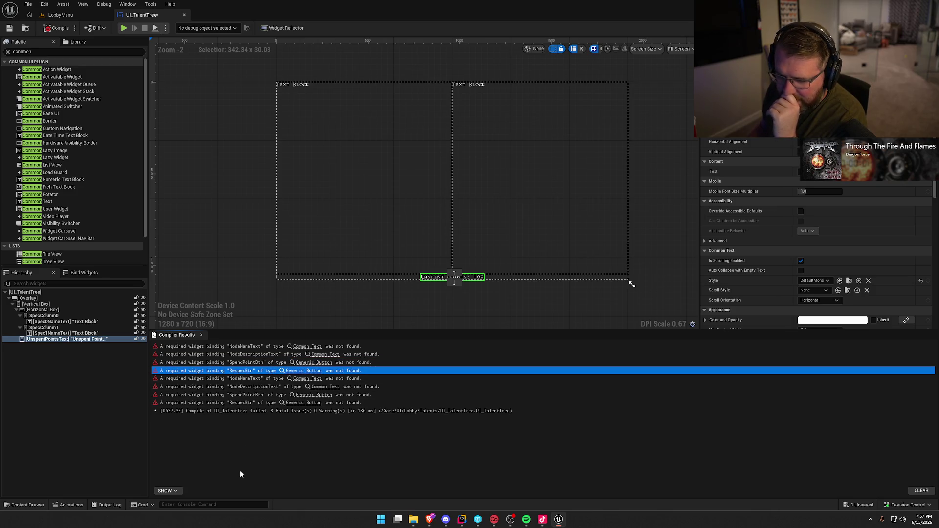
click(246, 467)
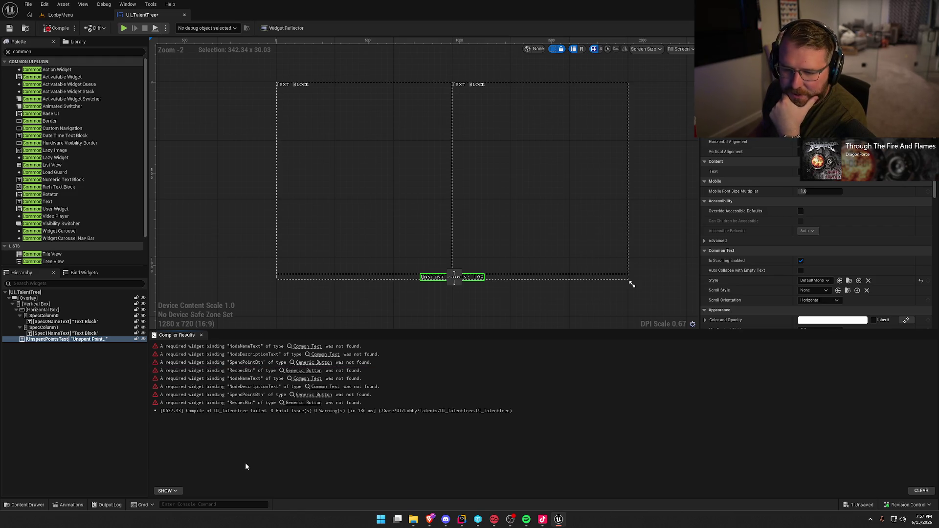
click(17, 310)
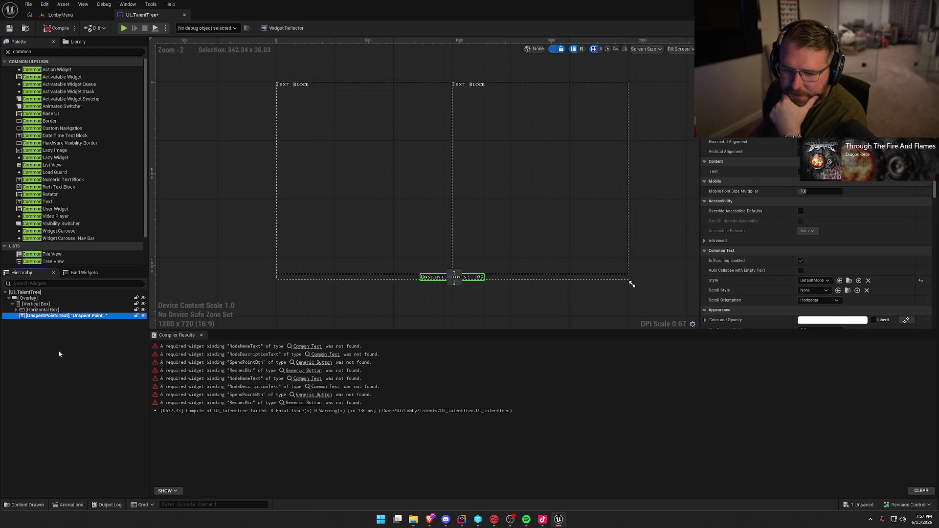
Centre-justify Spec0NameText and Spec1NameText together, then recompile the widget twice
click(273, 455)
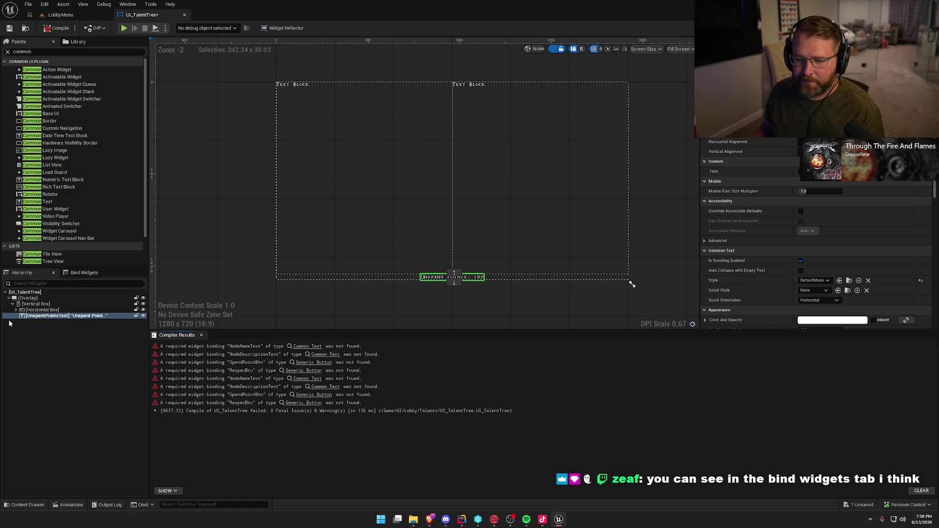
click(42, 310)
click(16, 310)
click(44, 316)
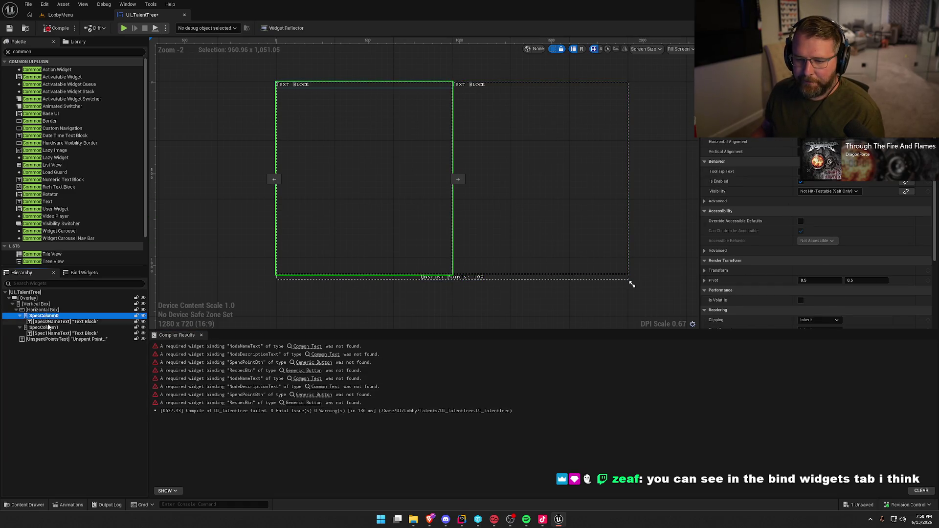
click(64, 322)
ctrl+click(62, 333)
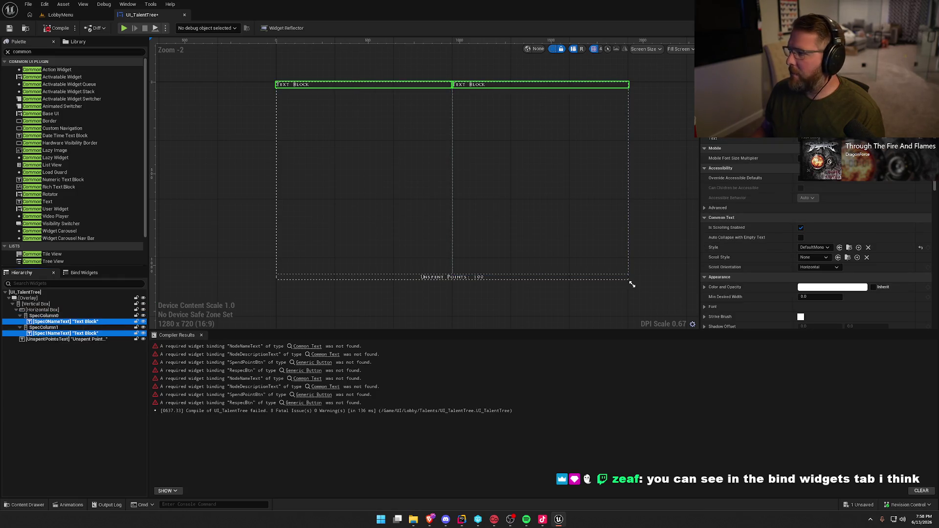
click(212, 204)
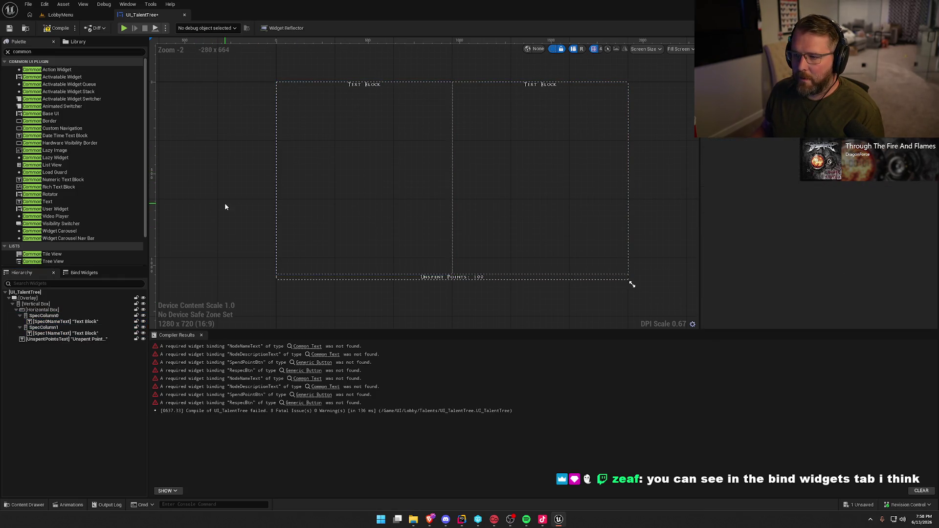
click(57, 28)
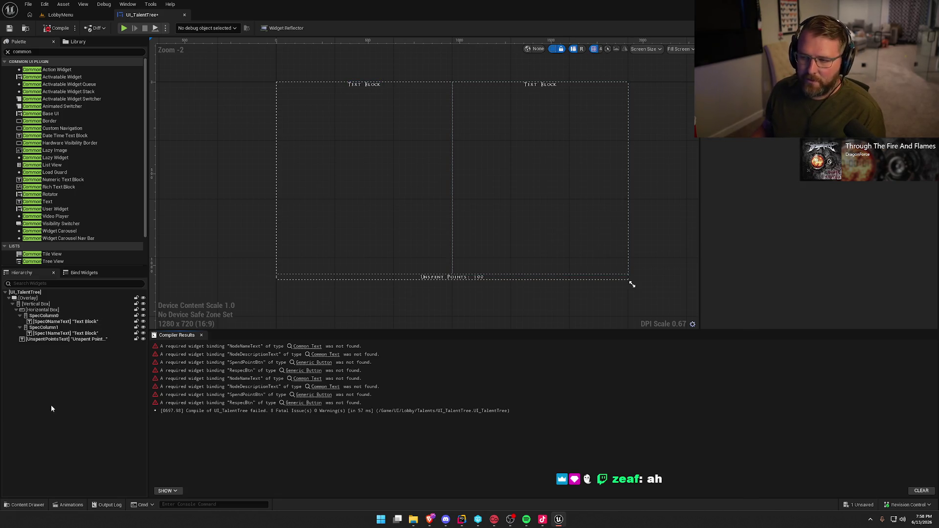
key(F7)
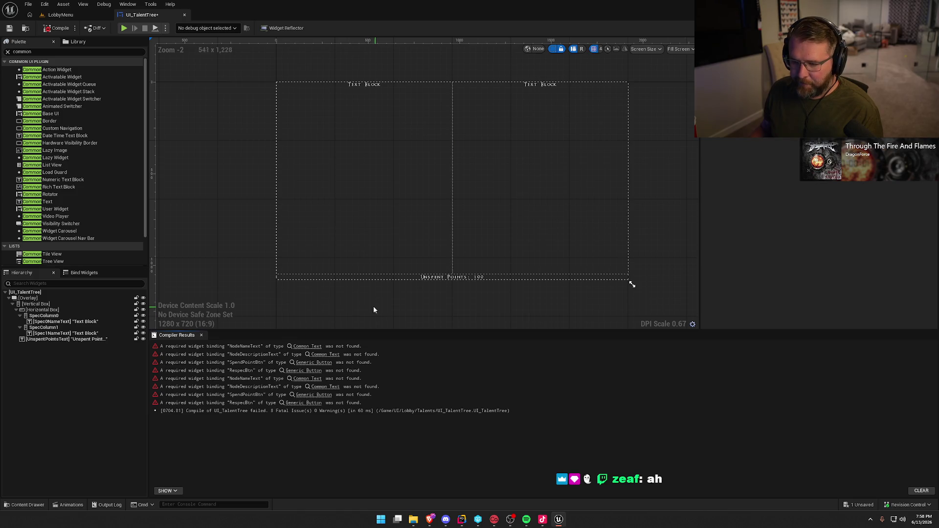
Play-test the LobbyMenu level despite compile errors and resume repeatedly past the crash in Rider
click(59, 15)
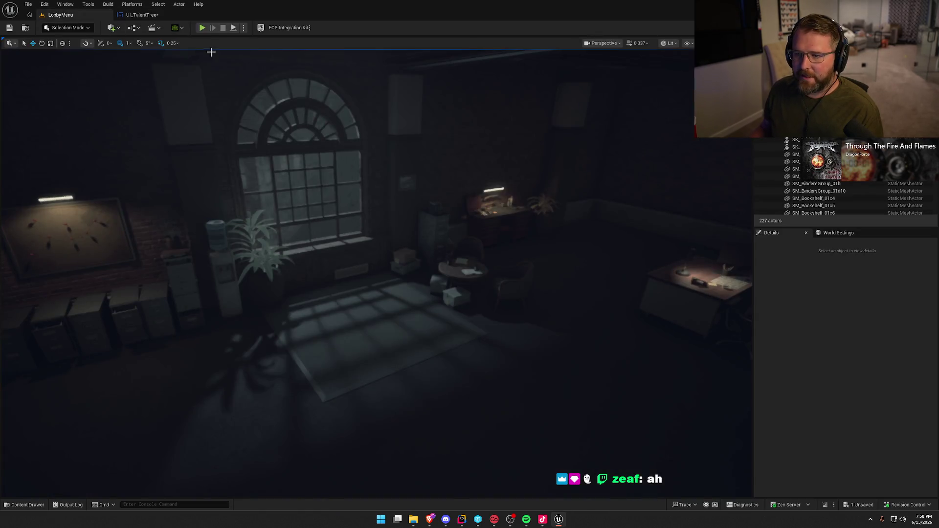
click(202, 28)
click(531, 273)
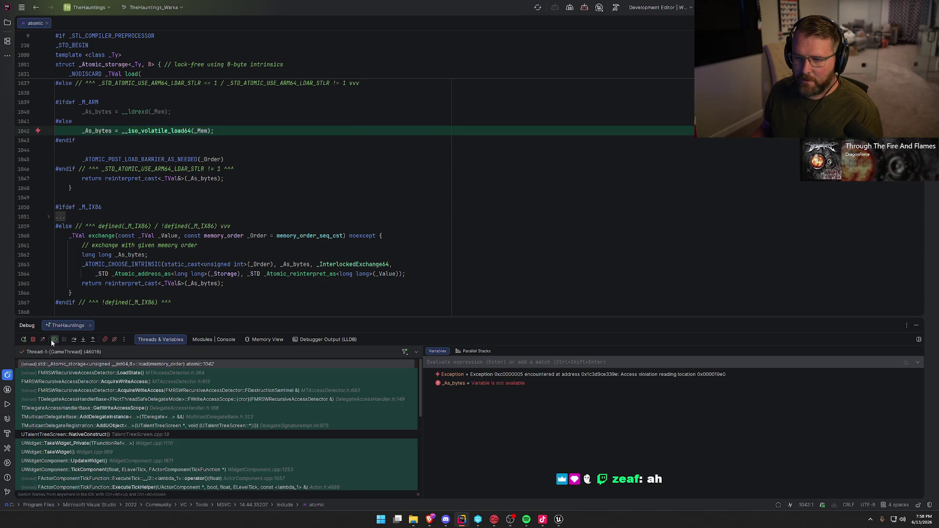
click(52, 342)
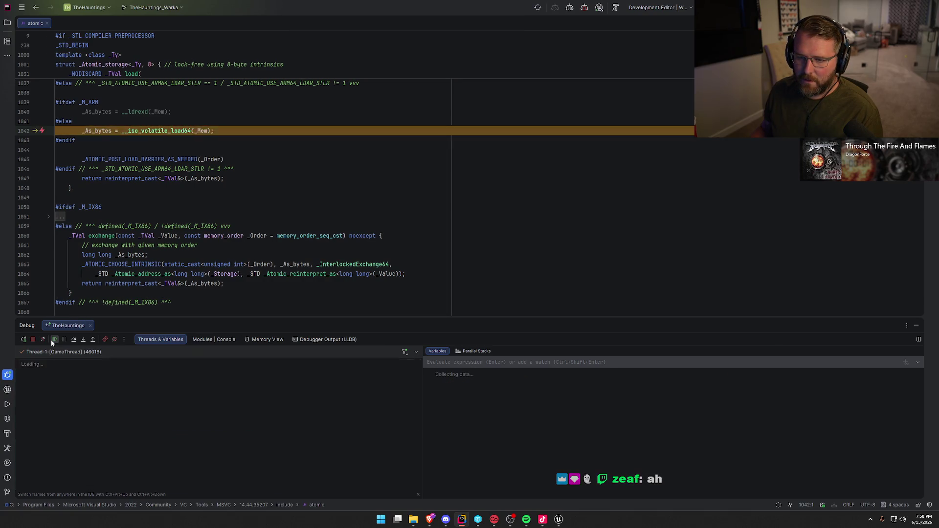
click(53, 343)
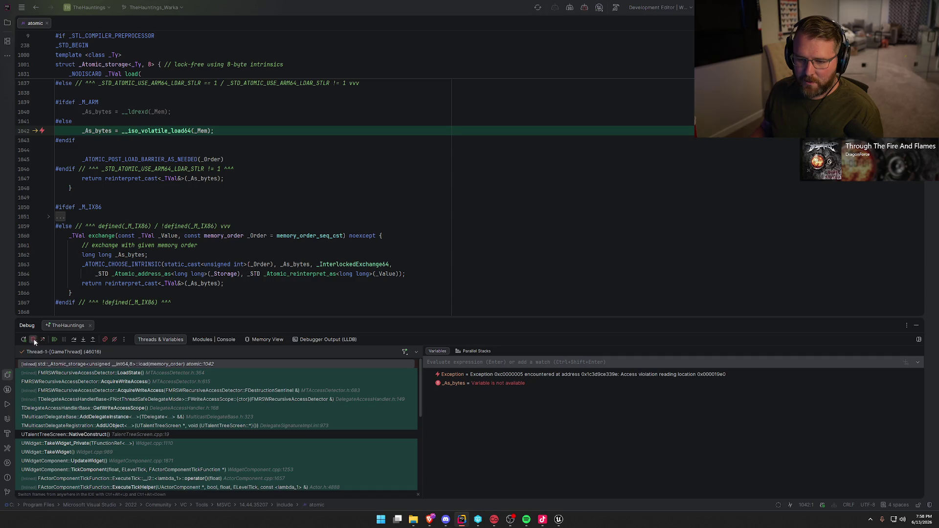
click(54, 340)
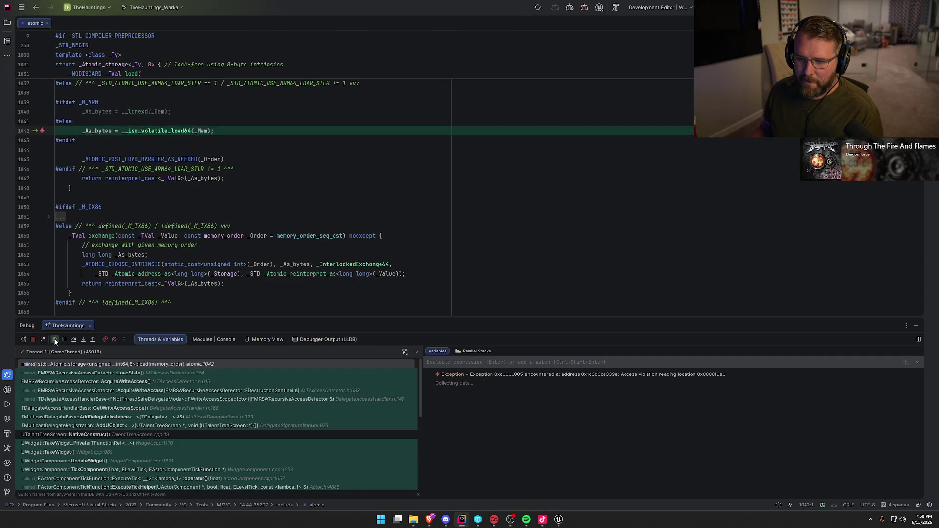
click(55, 341)
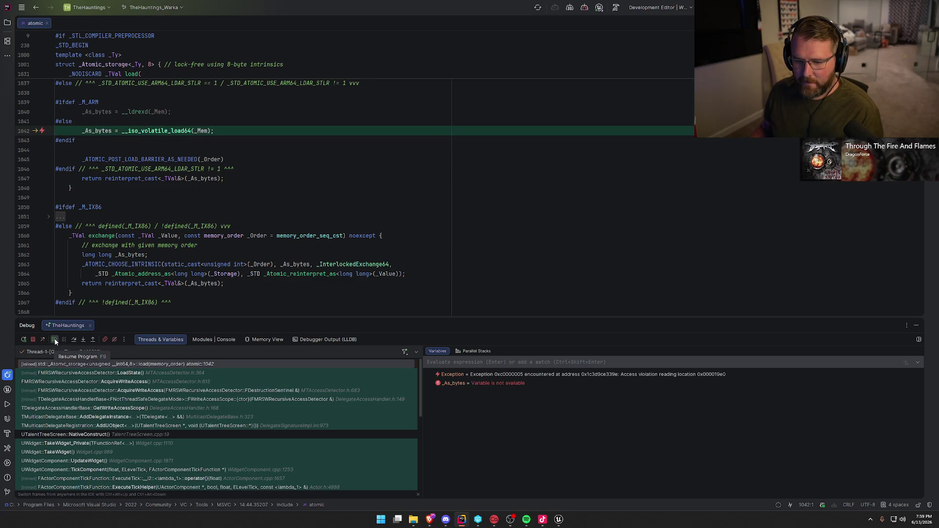
click(55, 341)
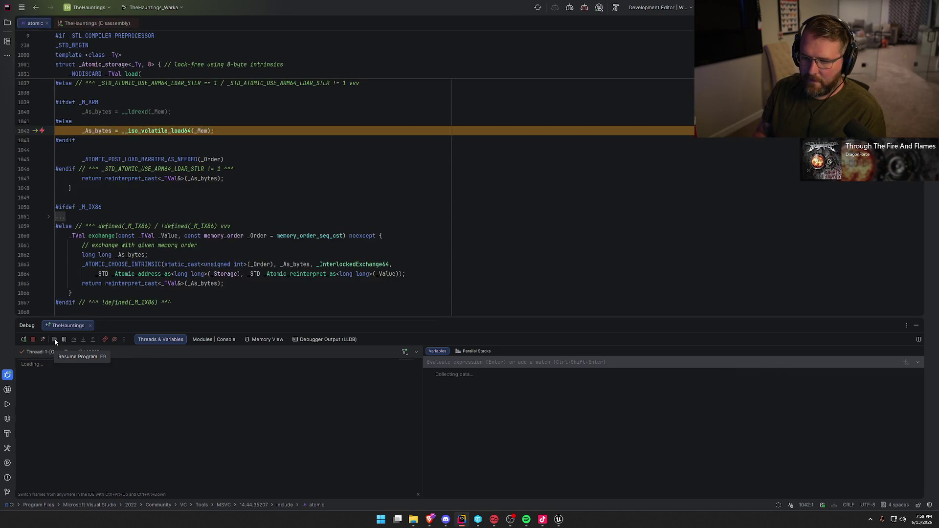
Close the disassembly and atomic source tabs, hide Debug, rebuild the project, and return to Unreal
click(133, 23)
click(47, 23)
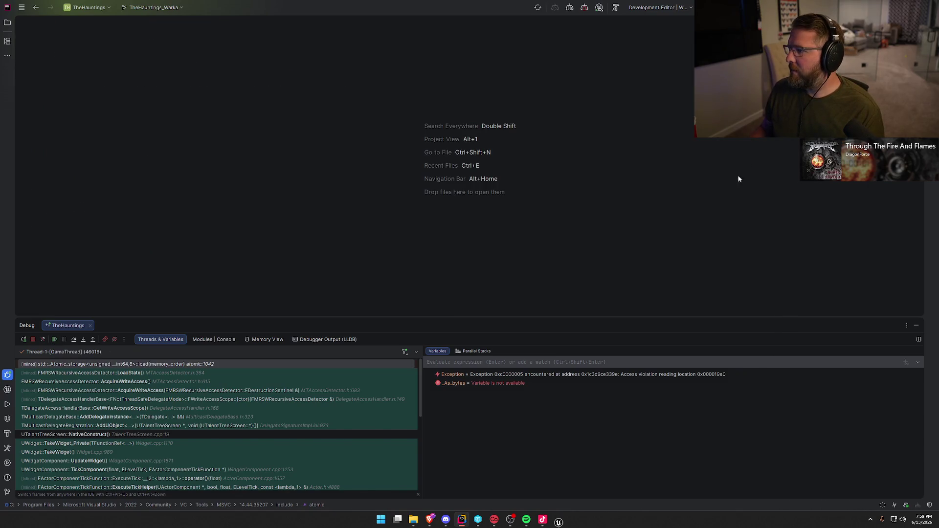
click(915, 326)
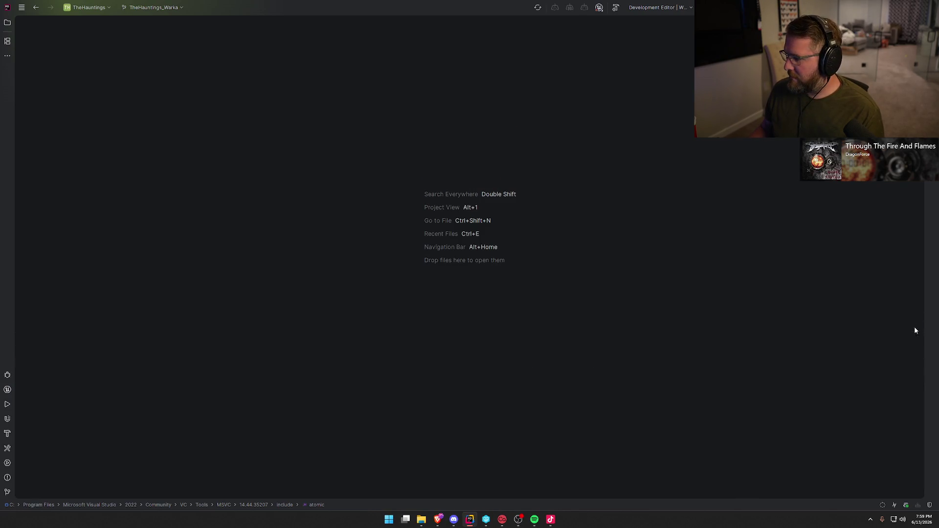
key(ctrl+shift+b)
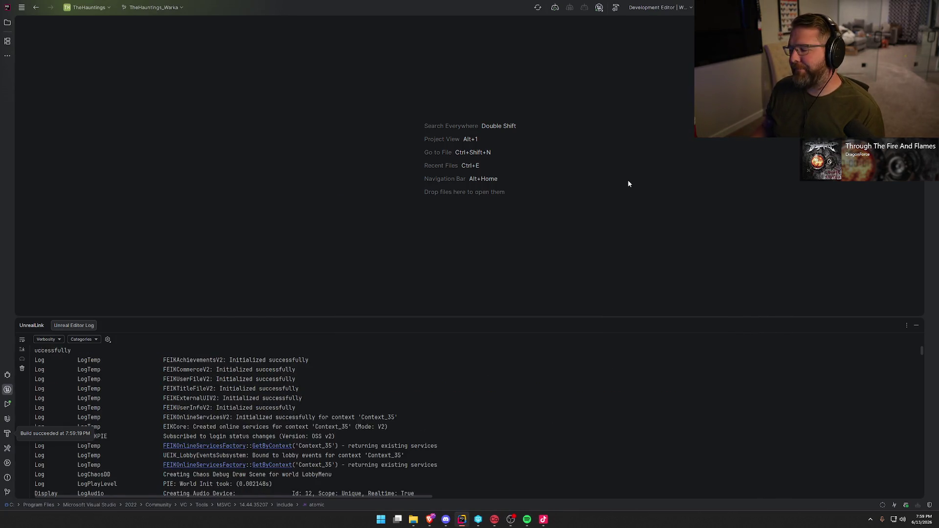
click(918, 325)
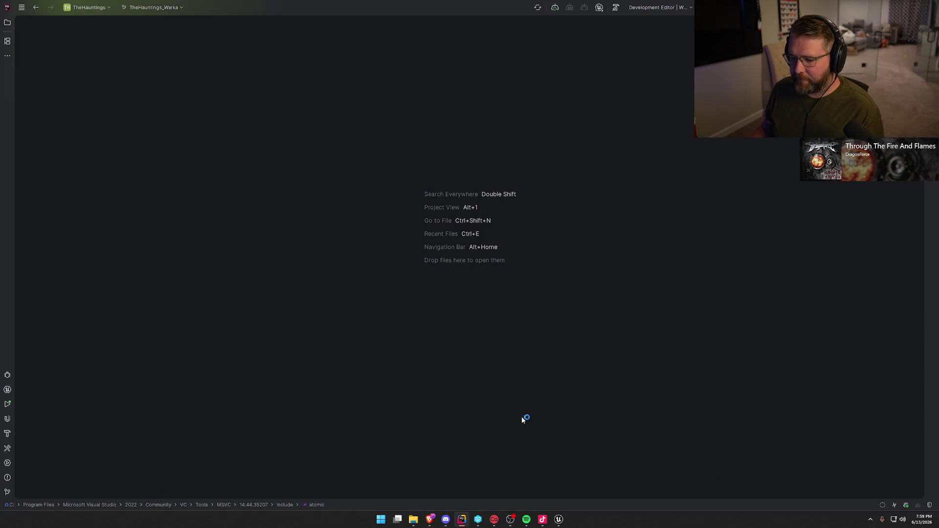
click(555, 522)
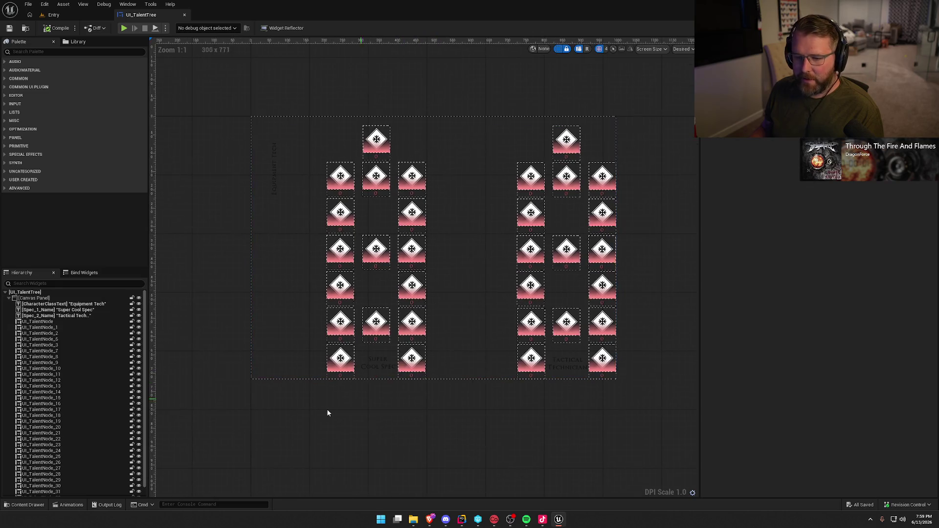
Delete every old widget from CharacterClassText to UI_TalentNode_33 under the root canvas
click(39, 298)
scroll(64, 389, down, 1)
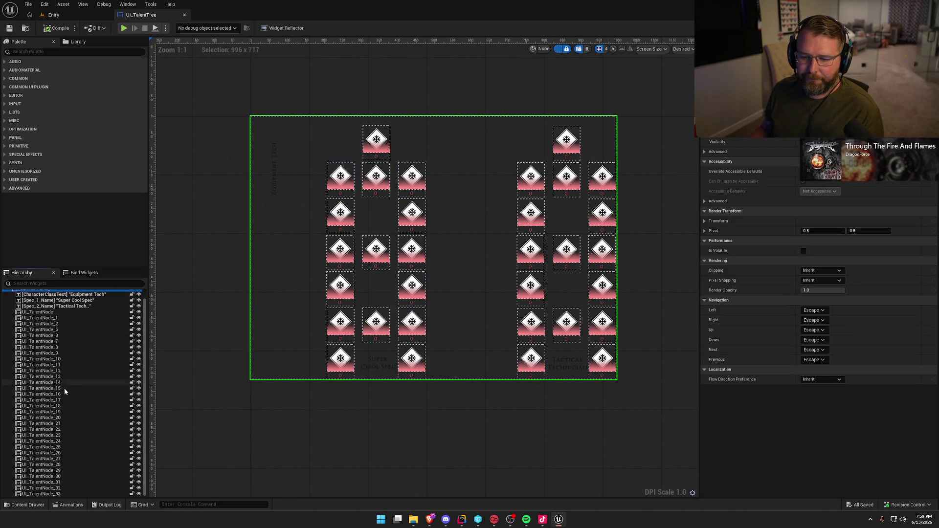
shift+click(42, 494)
key(Delete)
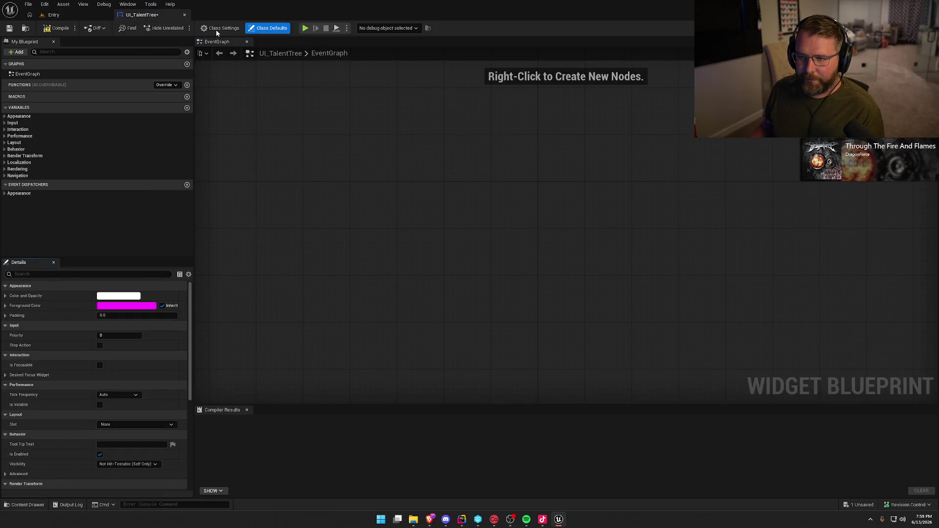
Reparent UI_TalentTree to Talent Tree Screen, save it, and switch to Designer view
click(221, 28)
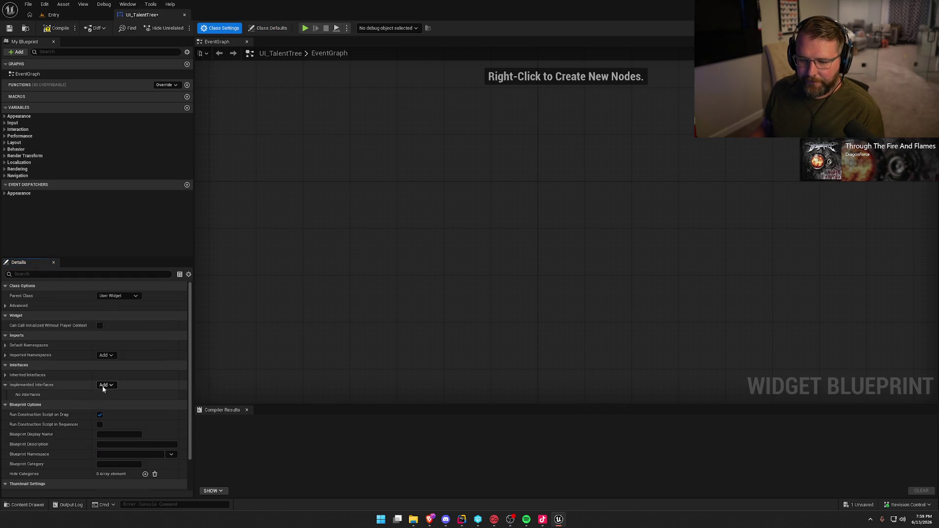
click(117, 296)
text(talent)
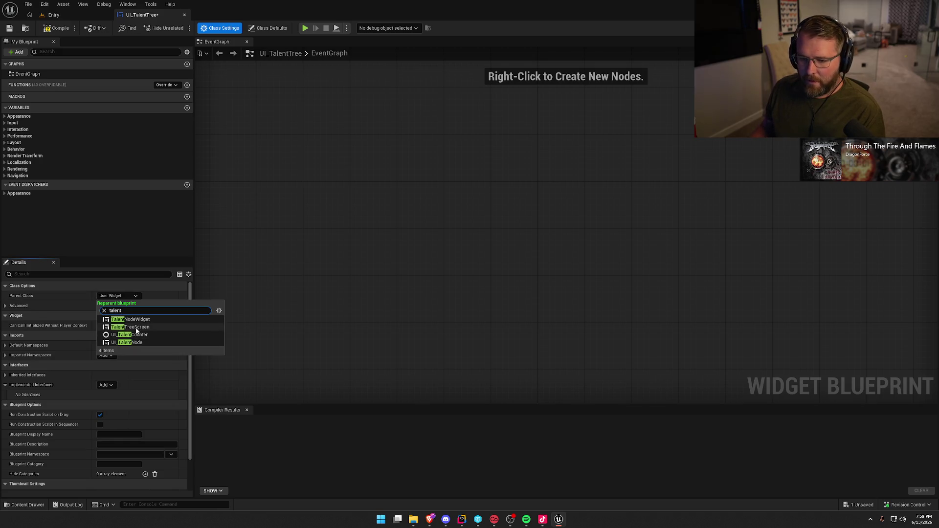
click(136, 327)
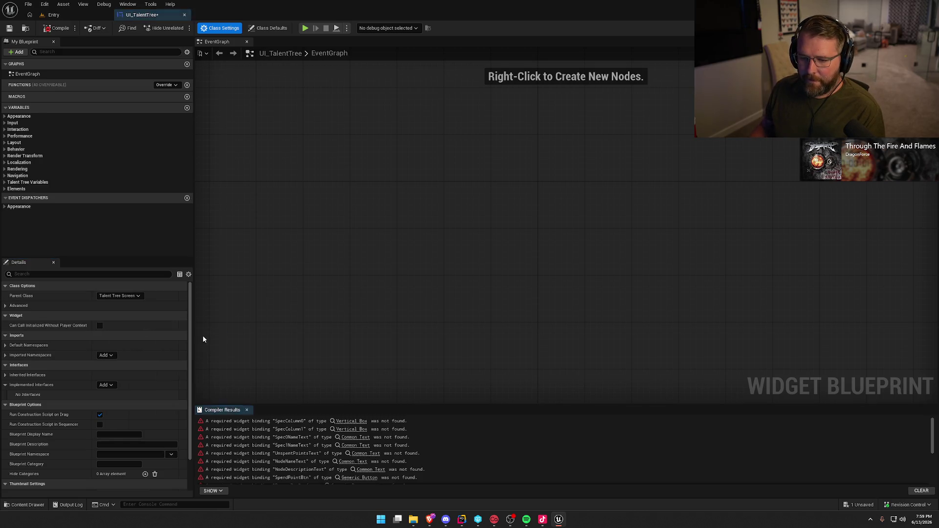
click(9, 28)
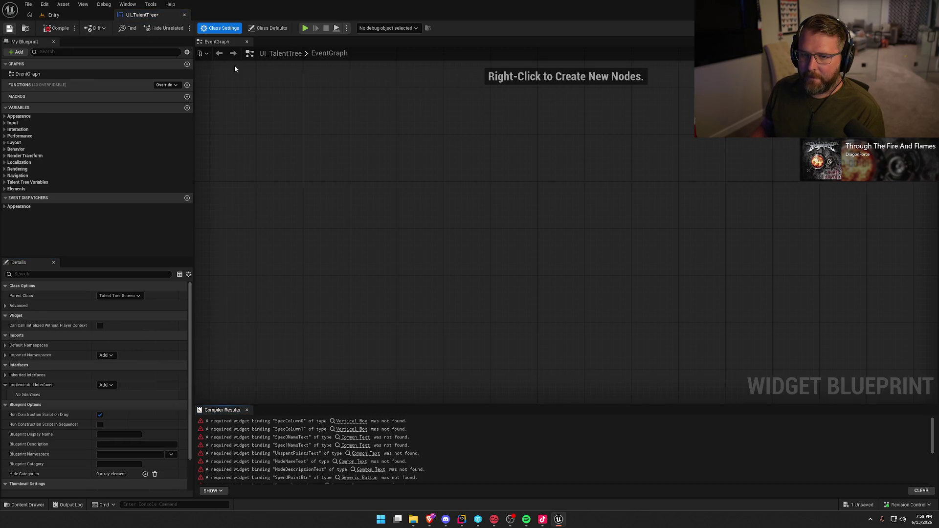
click(897, 28)
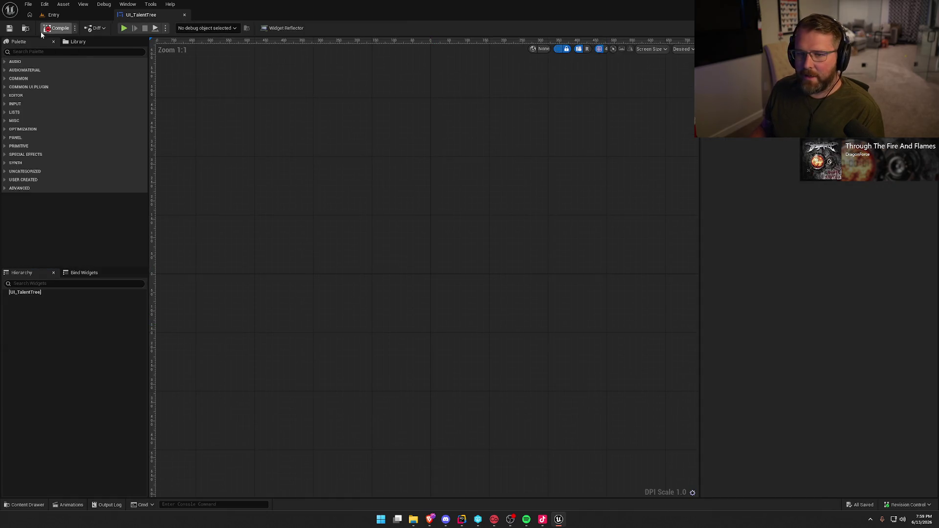
Add an Overlay as the root widget, preview it at full-screen size, and compile
click(30, 52)
text(over)
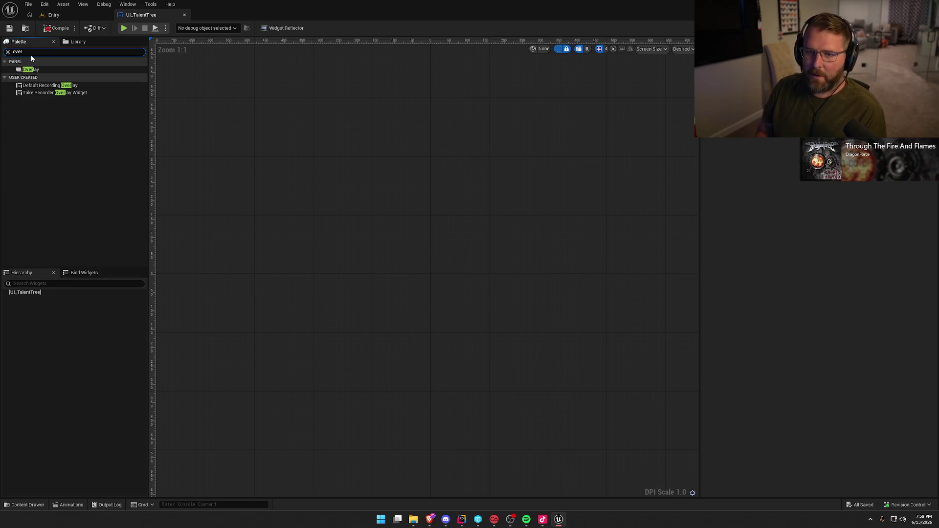
drag(46, 69, 362, 236)
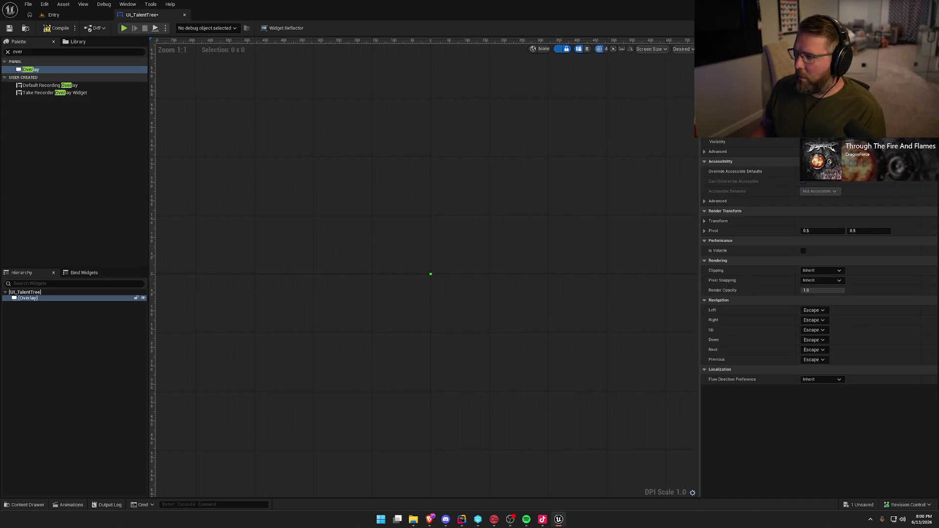
click(683, 49)
click(682, 62)
key(Home)
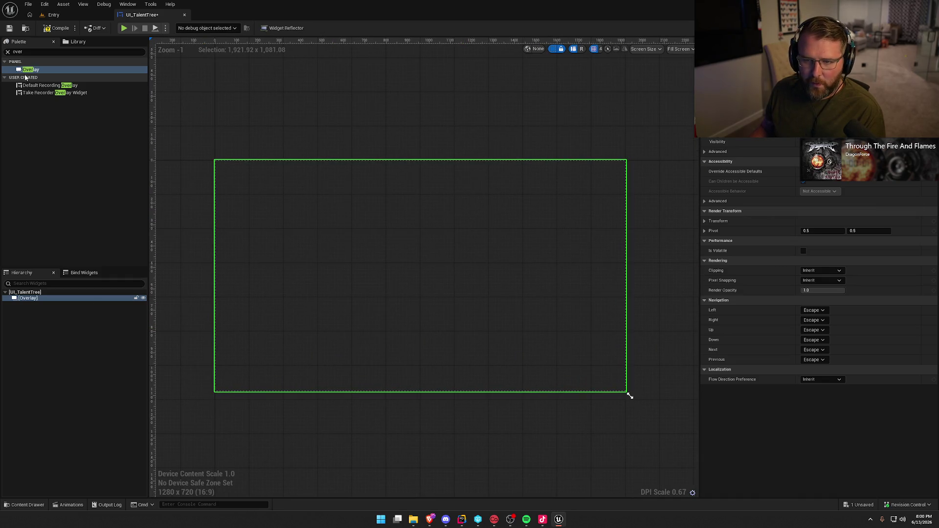
click(7, 51)
click(58, 30)
drag(394, 302, 398, 214)
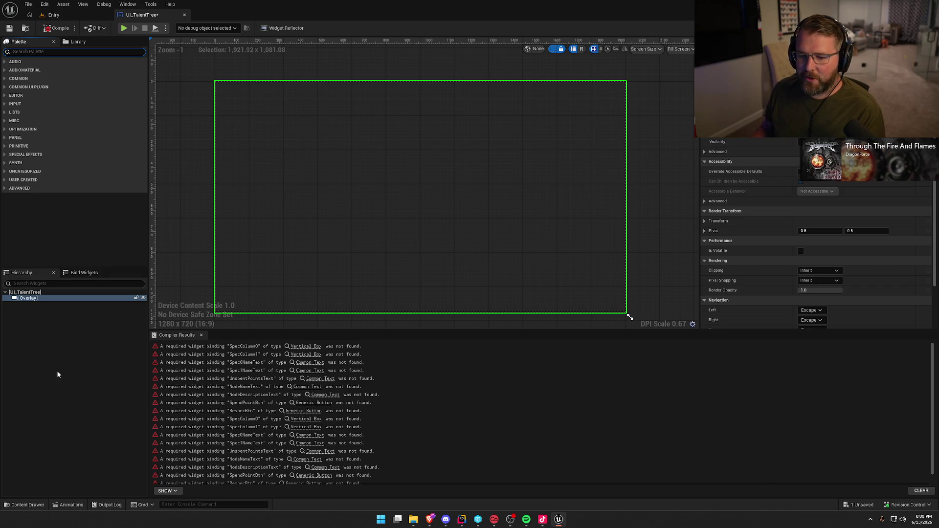
Nest a Vertical Box inside the Overlay and a Horizontal Box inside the Vertical Box
text(vert)
mouse_move(37, 71)
mouse_down()
mouse_move(40, 289)
mouse_move(27, 300)
mouse_up()
click(31, 51)
text(hor)
mouse_move(37, 69)
mouse_down()
mouse_move(49, 195)
mouse_move(32, 306)
mouse_move(44, 304)
mouse_up()
click(39, 305)
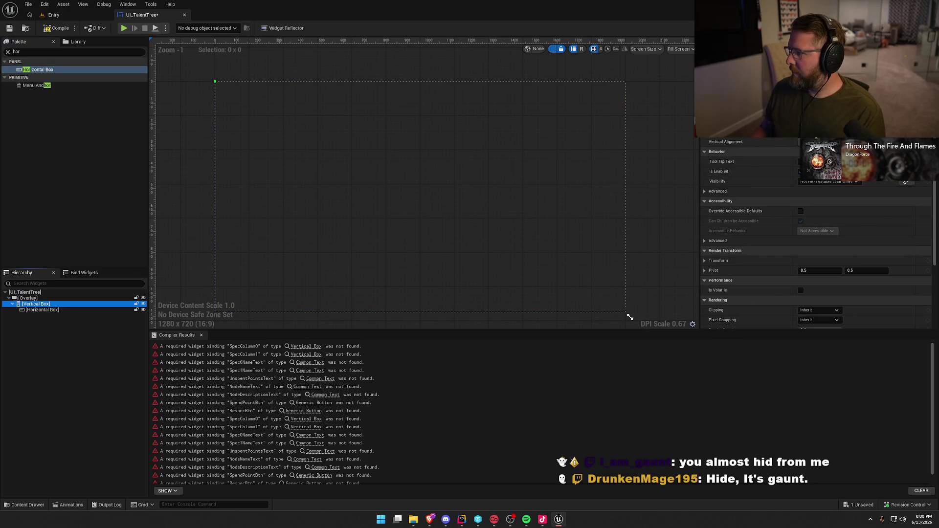
click(35, 311)
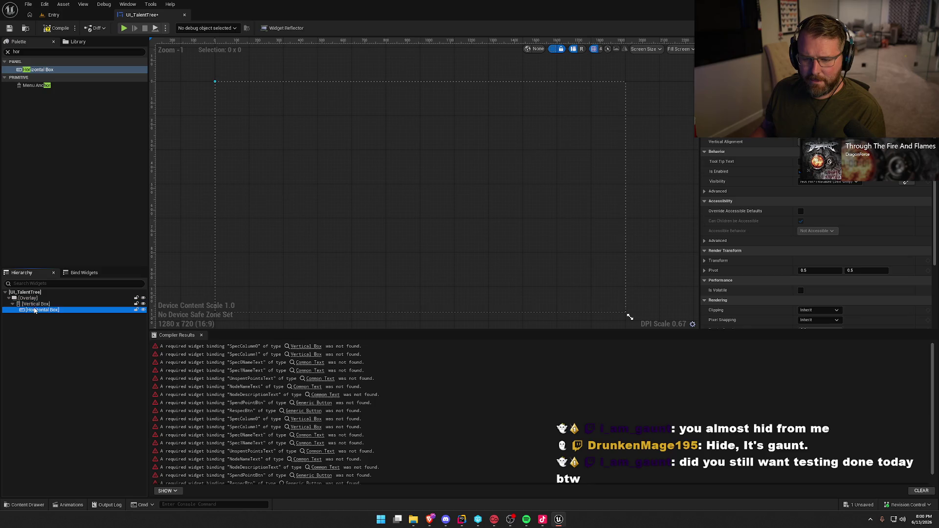
click(37, 305)
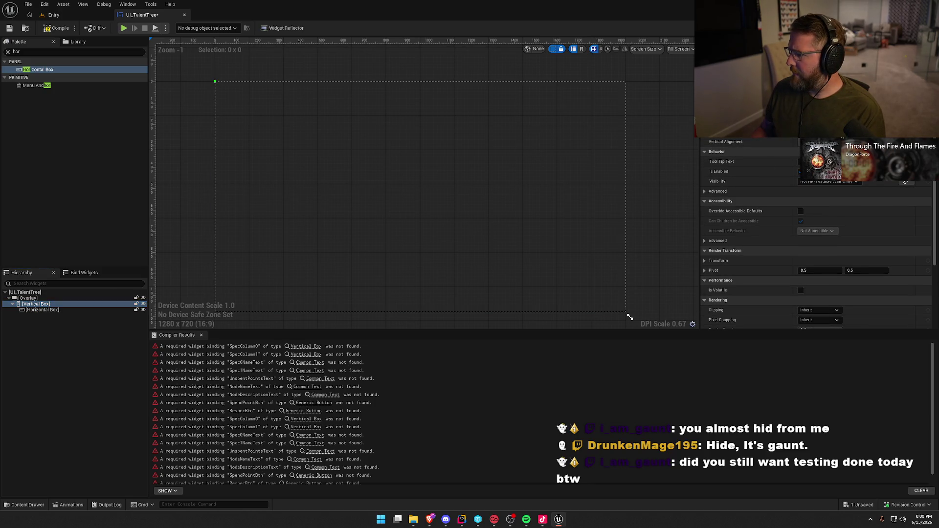
click(35, 310)
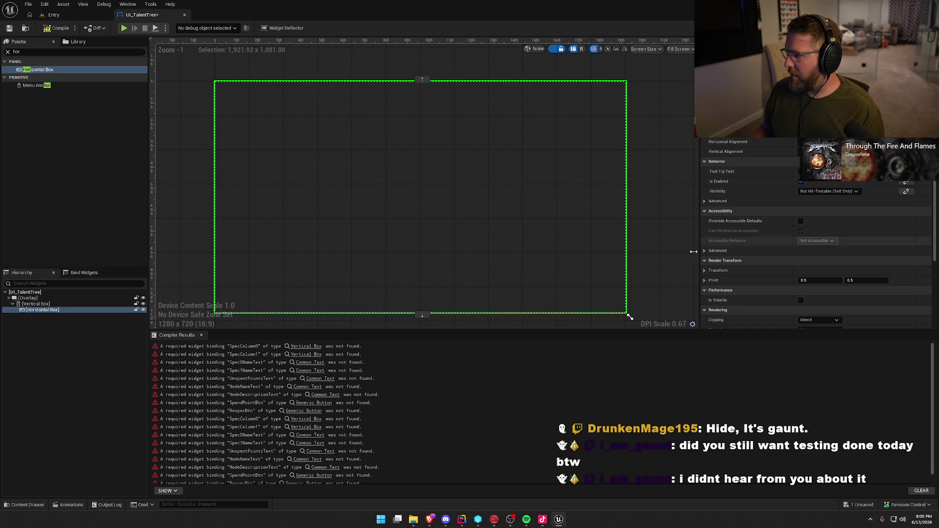
click(35, 53)
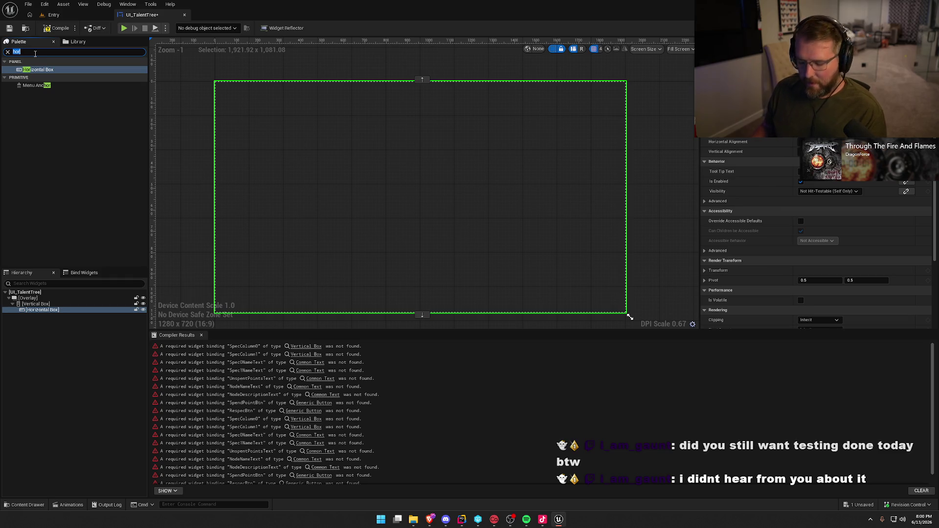
Add a Vertical Box named SpecColumn0 inside the Horizontal Box and compile
text(vert)
mouse_move(36, 69)
mouse_down()
mouse_move(47, 76)
mouse_move(54, 319)
mouse_move(43, 311)
mouse_up()
click(43, 316)
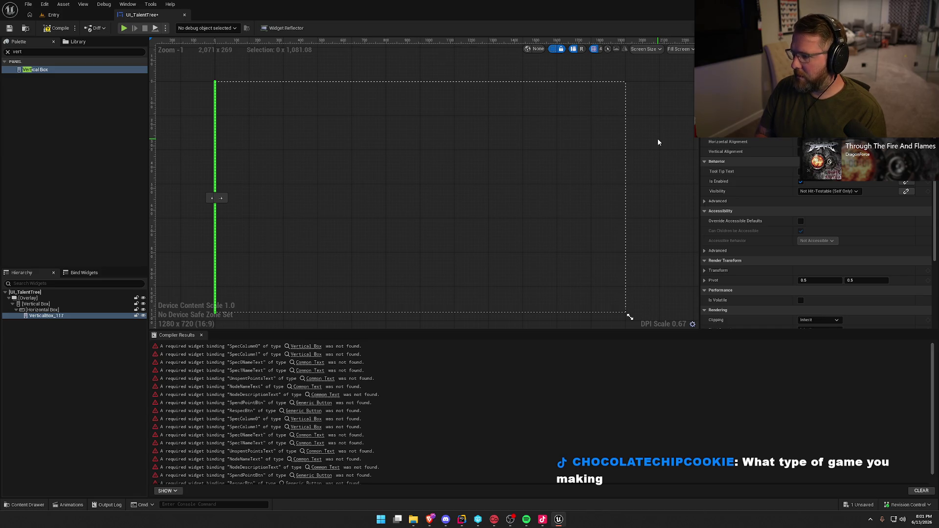
text(SpecColumn0)
key(Return)
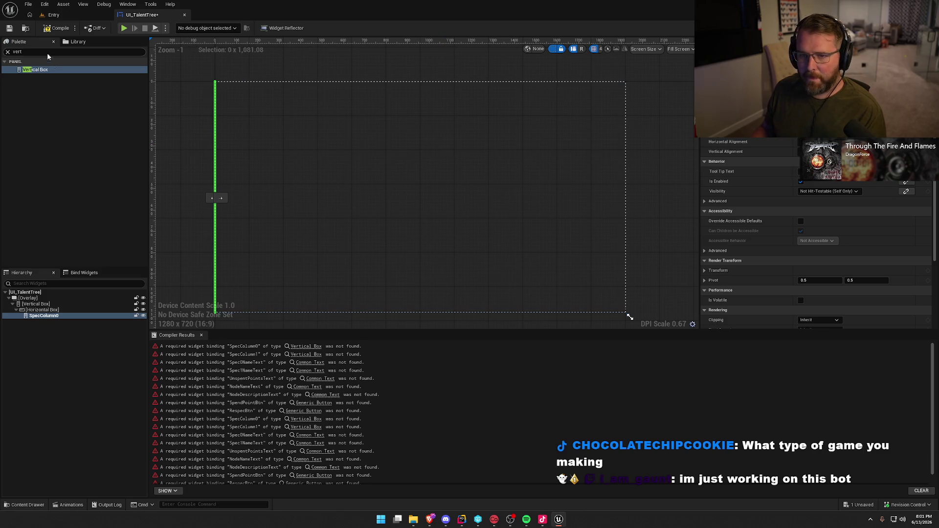
click(55, 28)
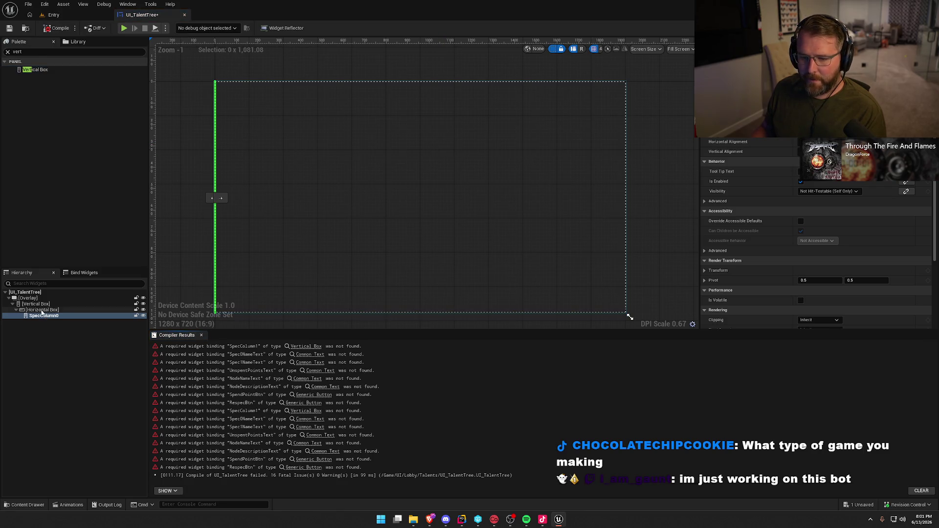
Duplicate the column into the Horizontal Box, delete the empty extra box, and rename the copy SpecColumn1
click(42, 311)
ctrl+click(43, 316)
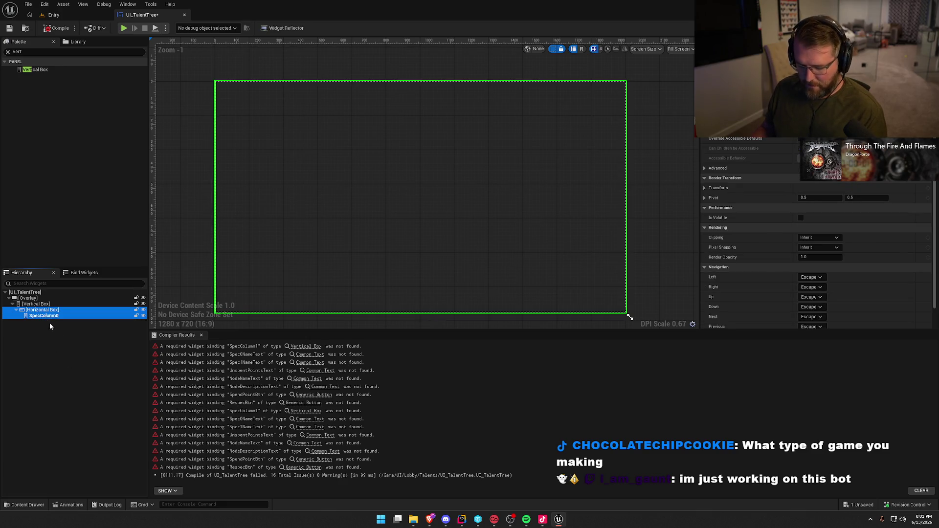
key(ctrl+d)
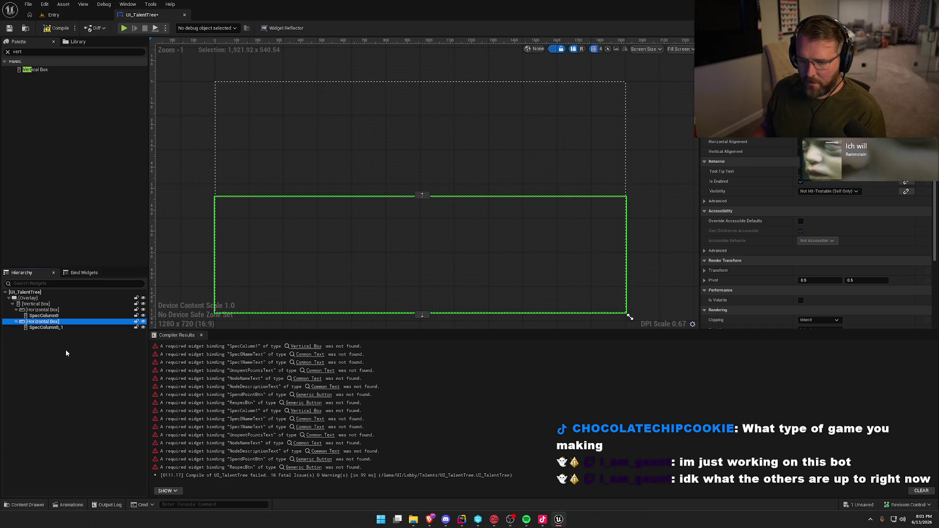
drag(46, 327, 43, 317)
click(30, 328)
key(Delete)
click(46, 323)
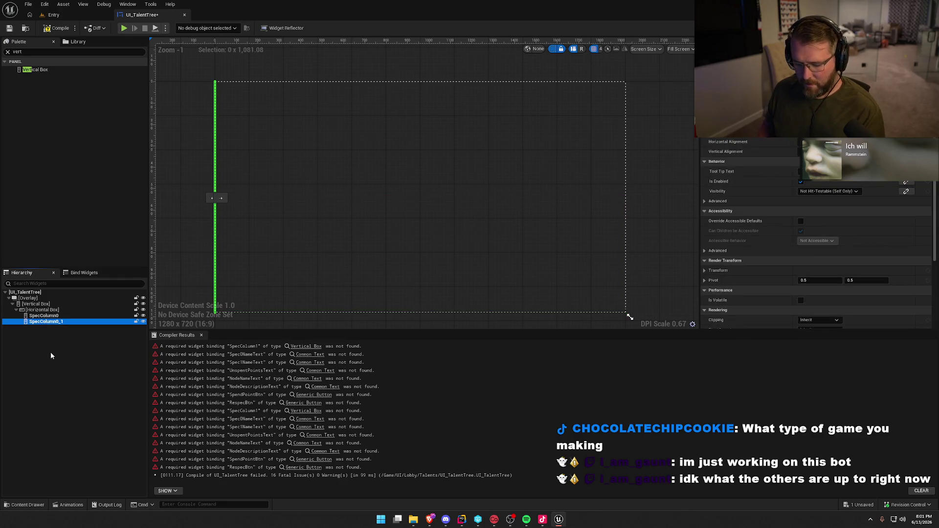
key(F2)
text(SpecColumn1)
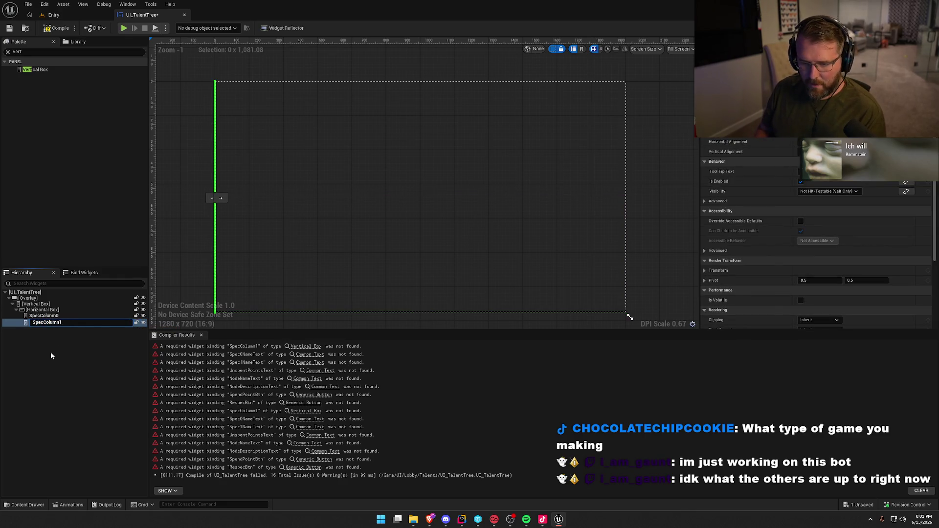
key(Return)
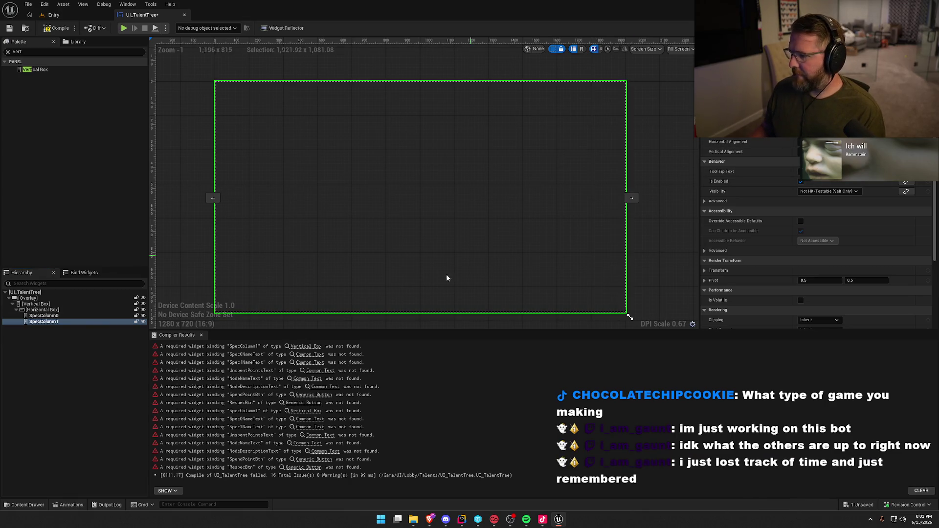
Set the spec columns to Fill so each takes half the width
click(48, 316)
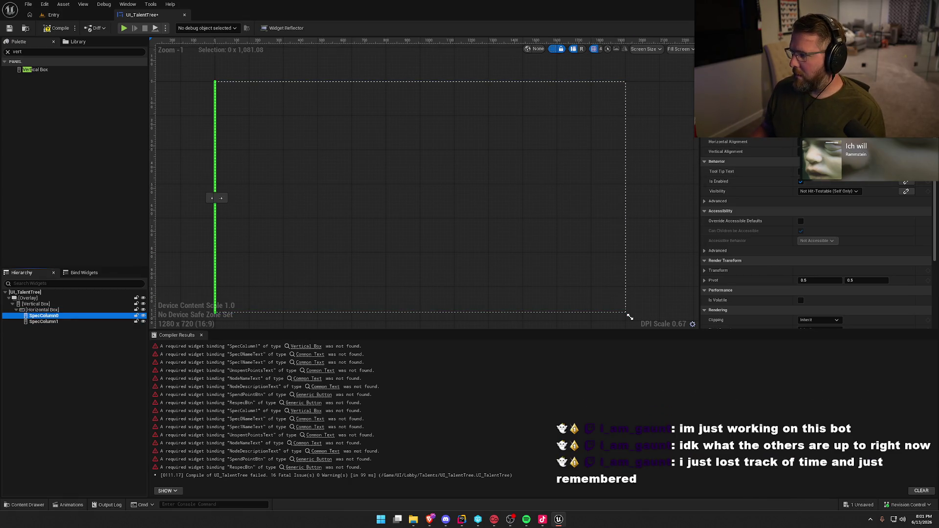
click(40, 377)
click(45, 317)
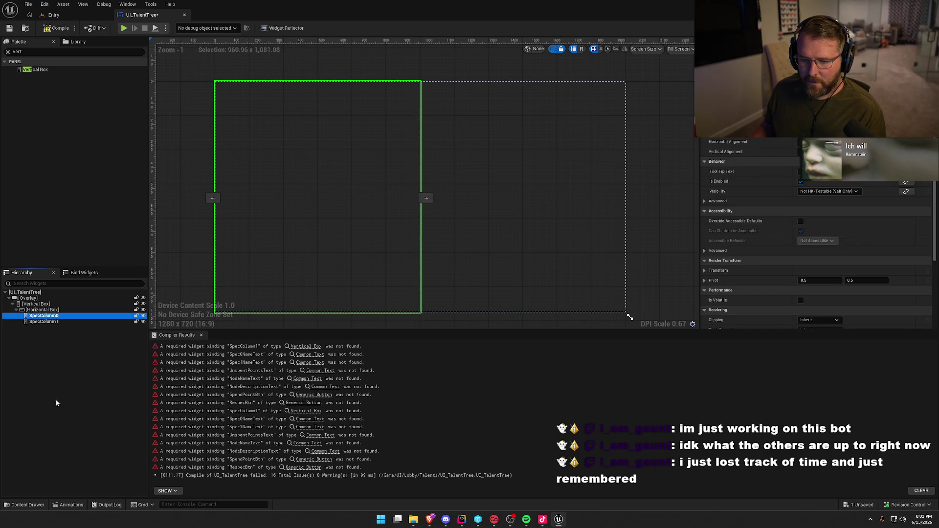
click(31, 54)
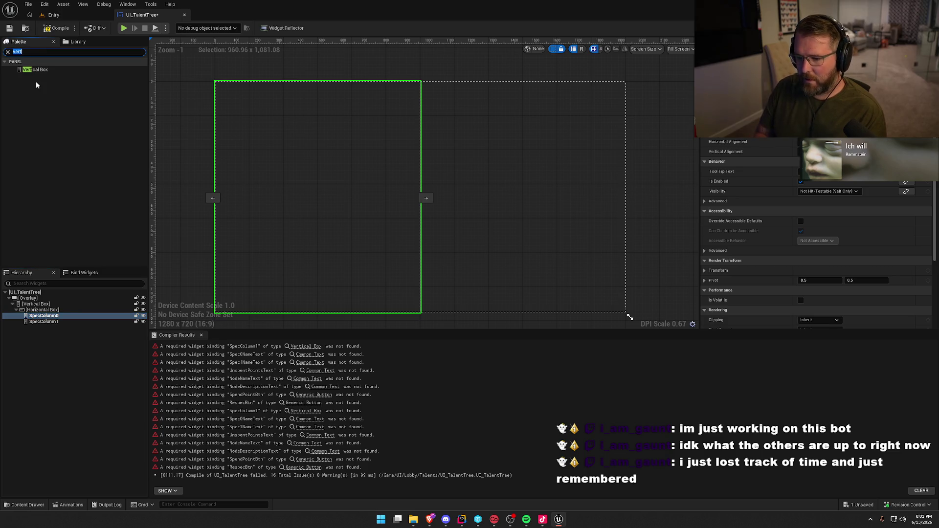
Add a Common Text under the Vertical Box, wrap it in a Horizontal Box, set Fill, name it Spec0NameText, and save
text(commonte)
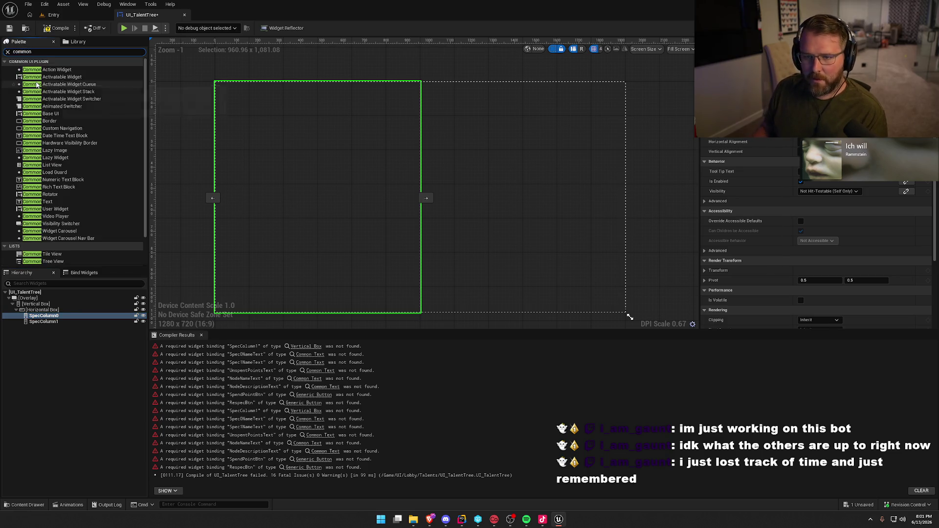
mouse_move(37, 70)
mouse_down()
mouse_move(69, 294)
mouse_move(46, 324)
mouse_up()
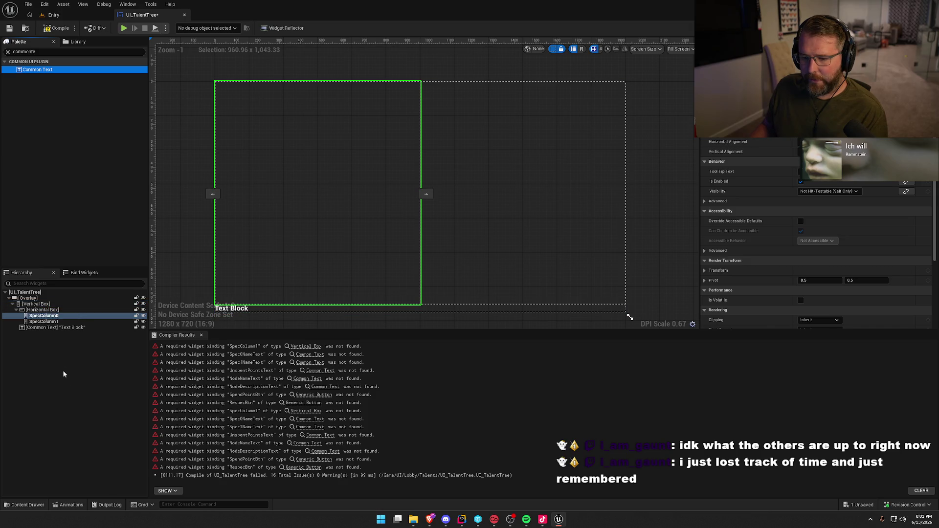
click(54, 328)
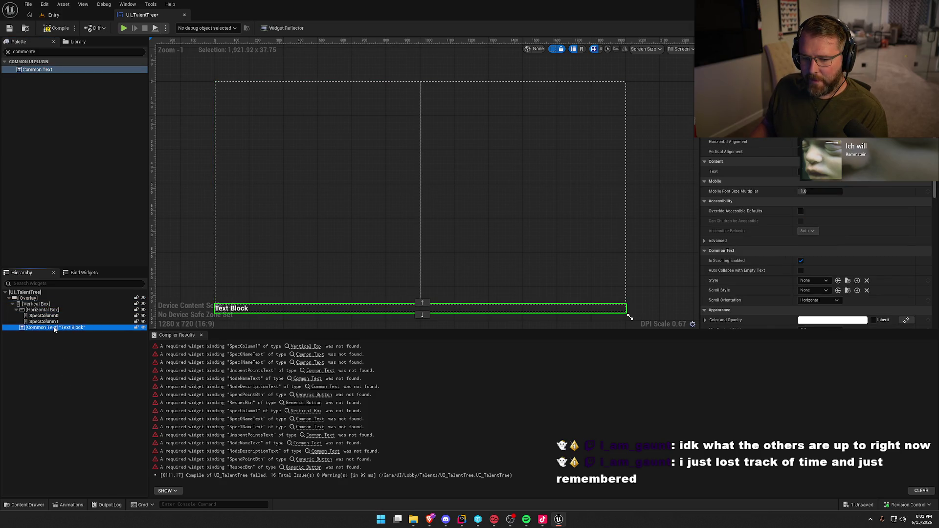
right_click(55, 329)
mouse_move(90, 406)
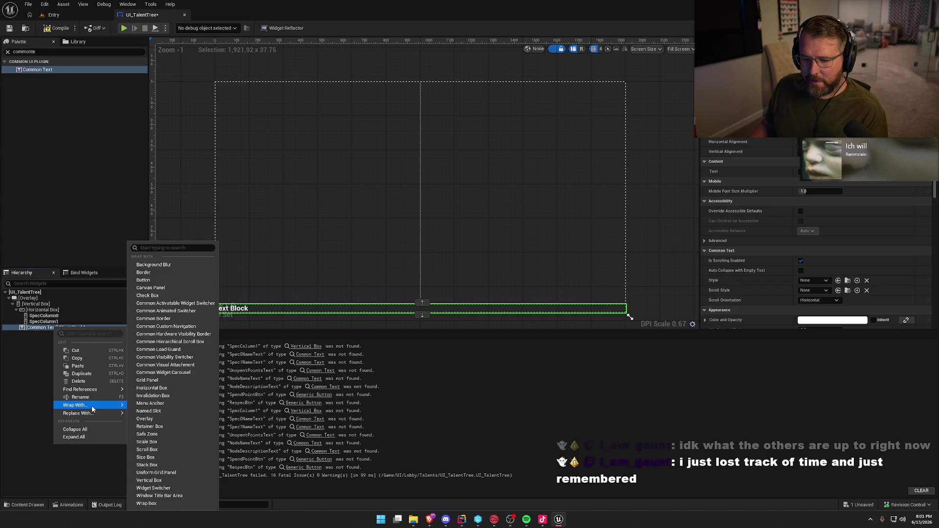
click(175, 390)
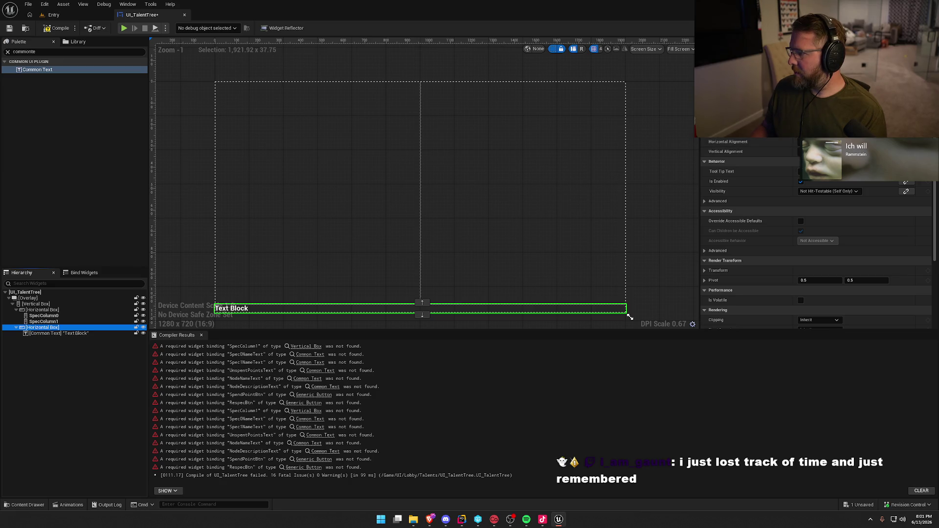
click(68, 334)
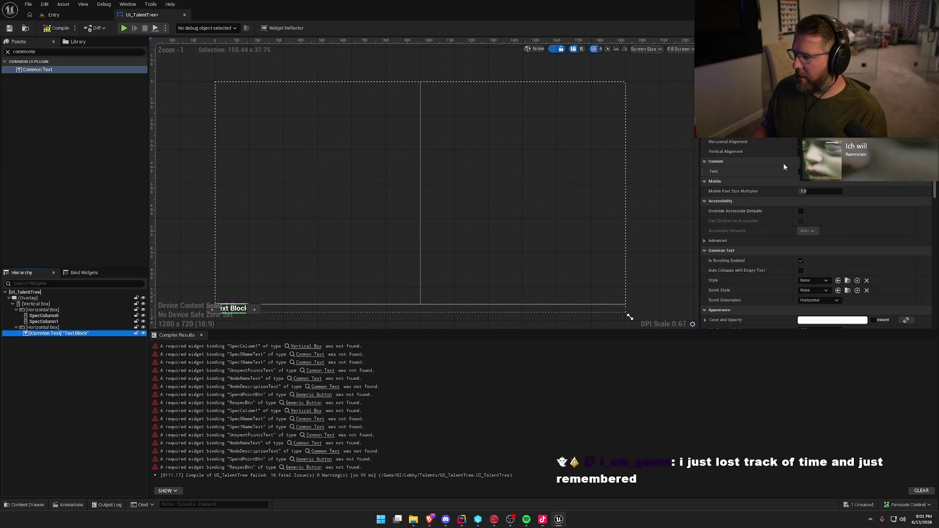
click(830, 141)
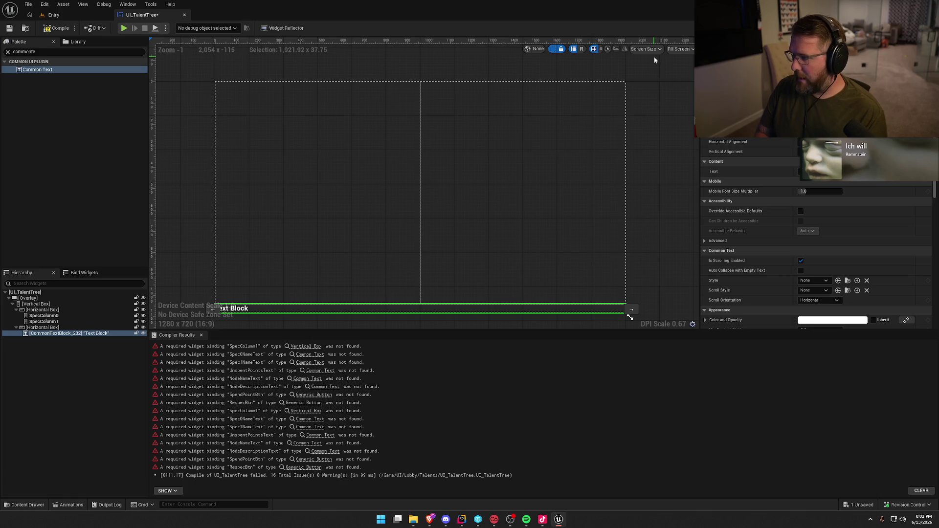
key(Return)
click(47, 333)
key(ctrl+s)
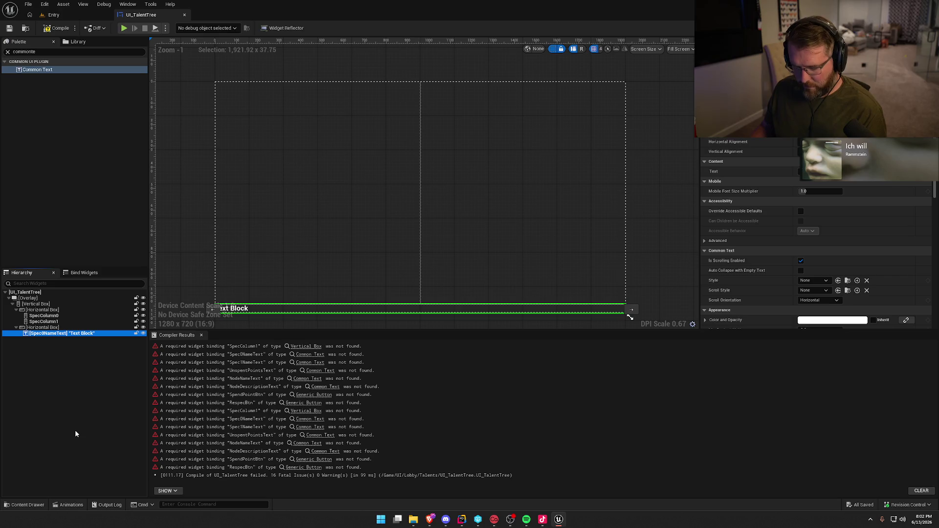
Duplicate Spec0NameText as Spec1NameText and select both spec name texts
key(ctrl+d)
key(F2)
key(End)
key(BackSpace)
key(BackSpace)
key(Delete)
text(1)
key(Return)
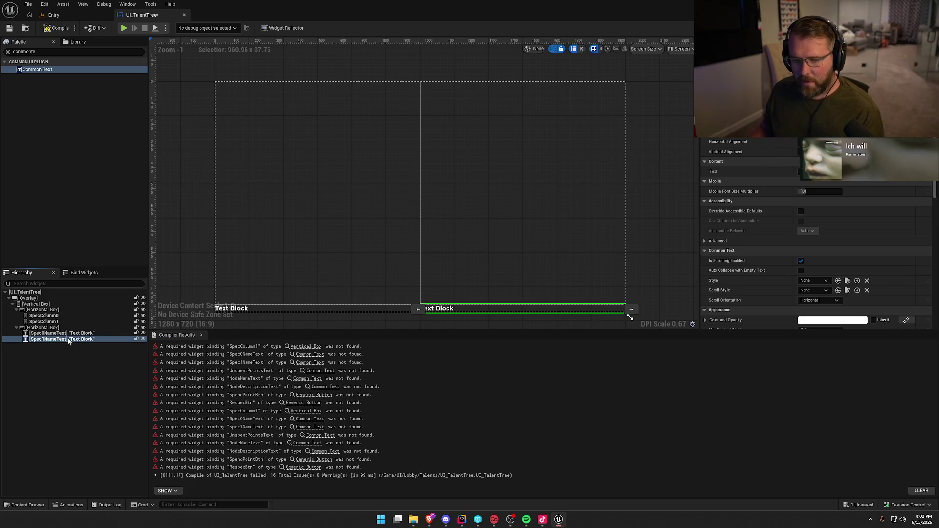
ctrl+click(61, 334)
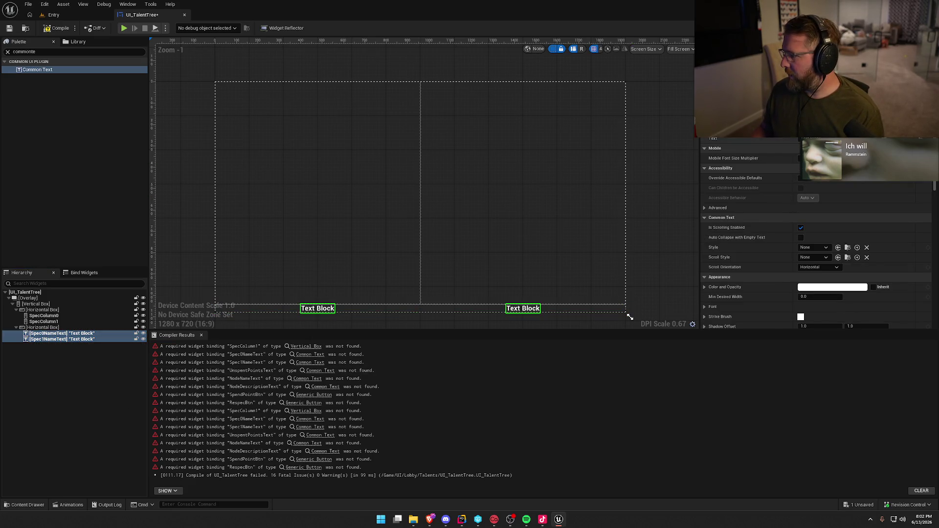
Apply the DefaultMono style to Spec0NameText and Spec1NameText, then compile and save UI_TalentTree
click(814, 248)
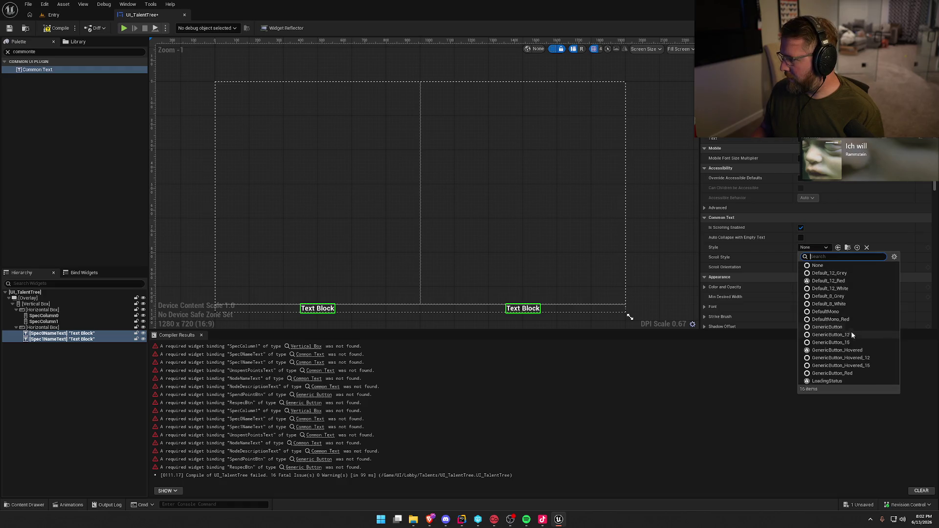
click(838, 312)
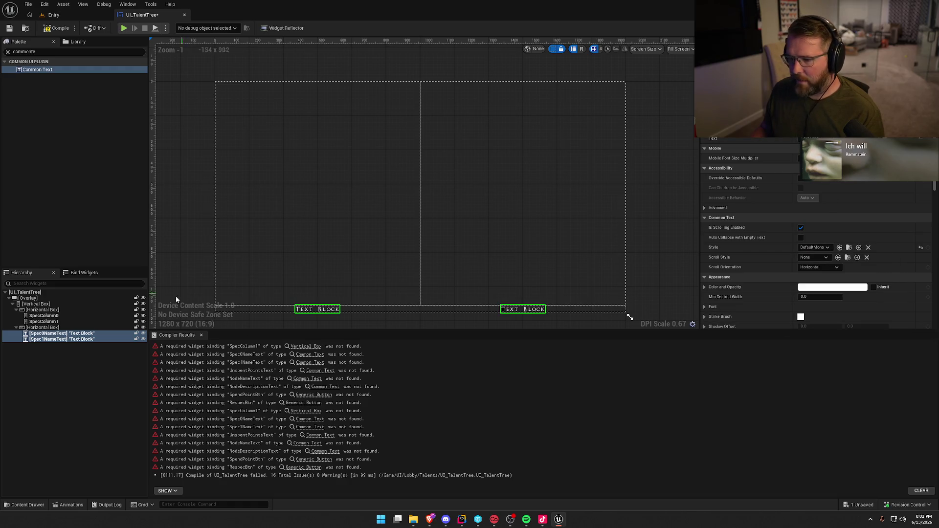
click(54, 374)
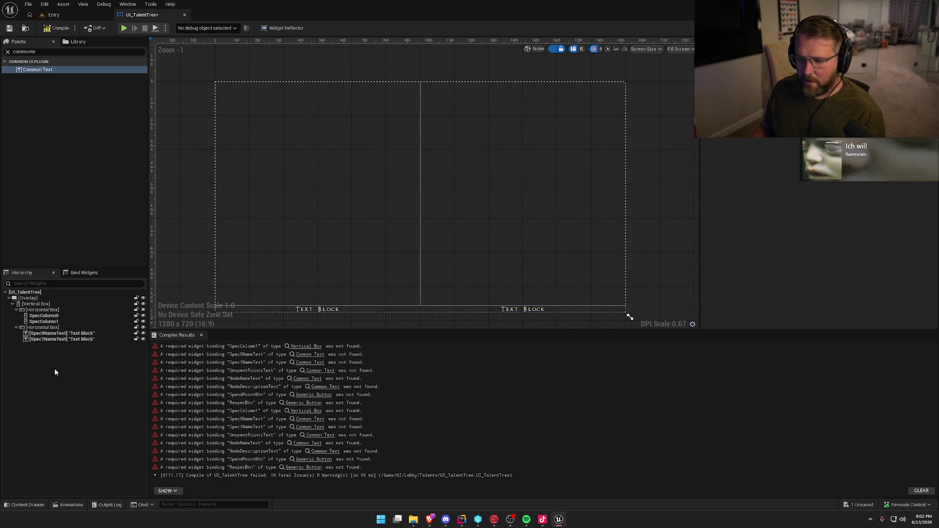
click(57, 29)
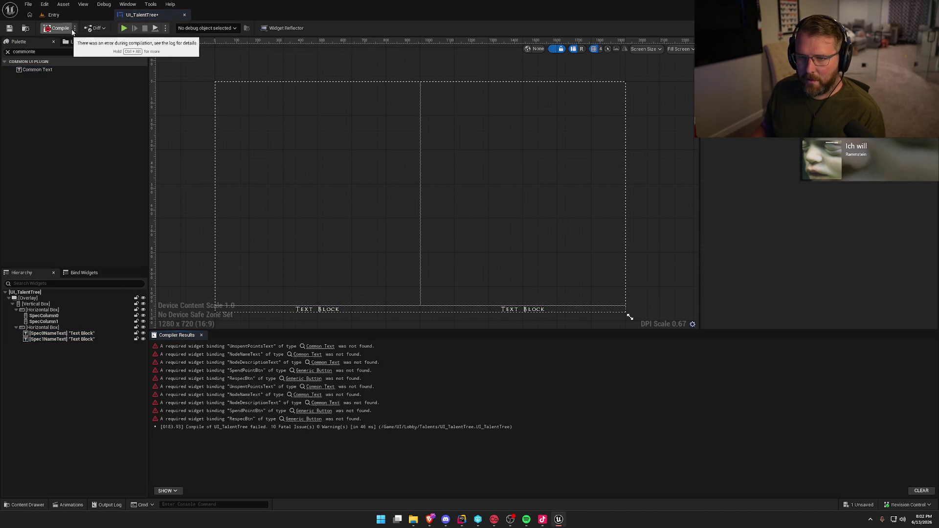
key(ctrl+s)
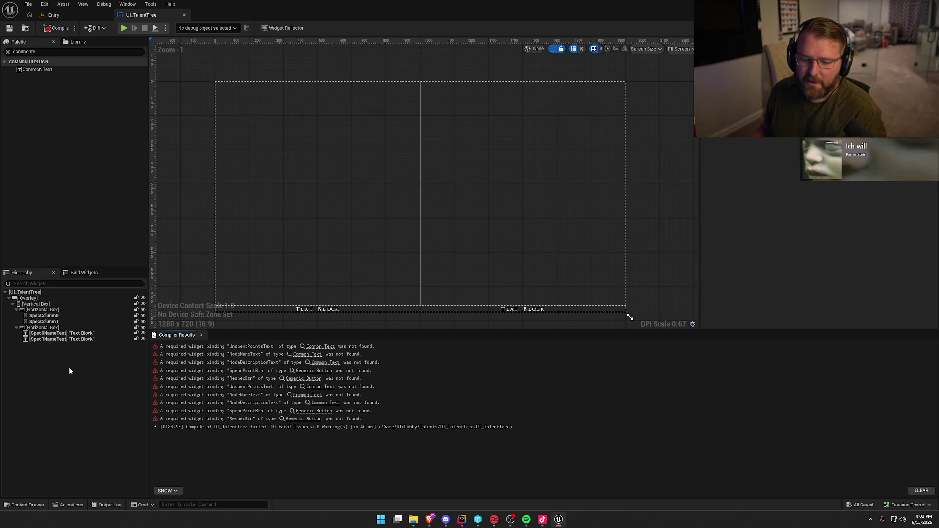
click(59, 333)
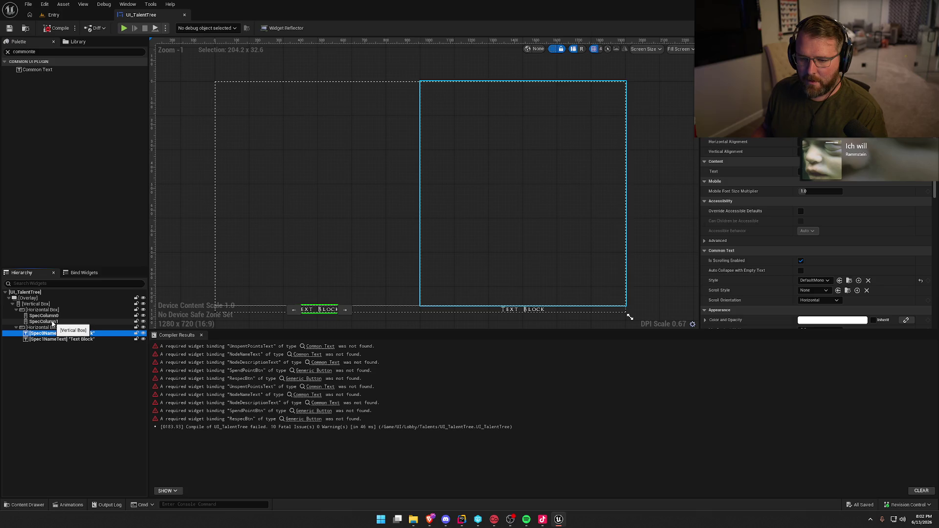
click(60, 365)
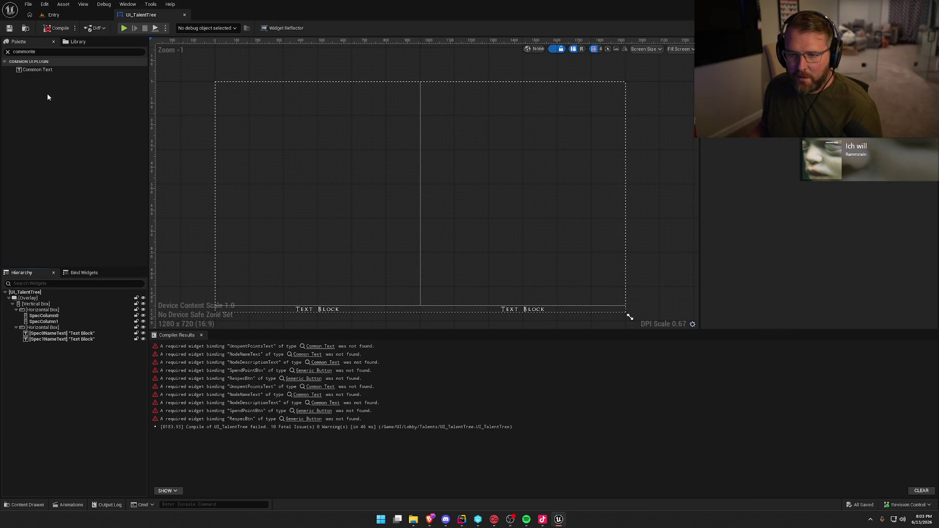
click(69, 339)
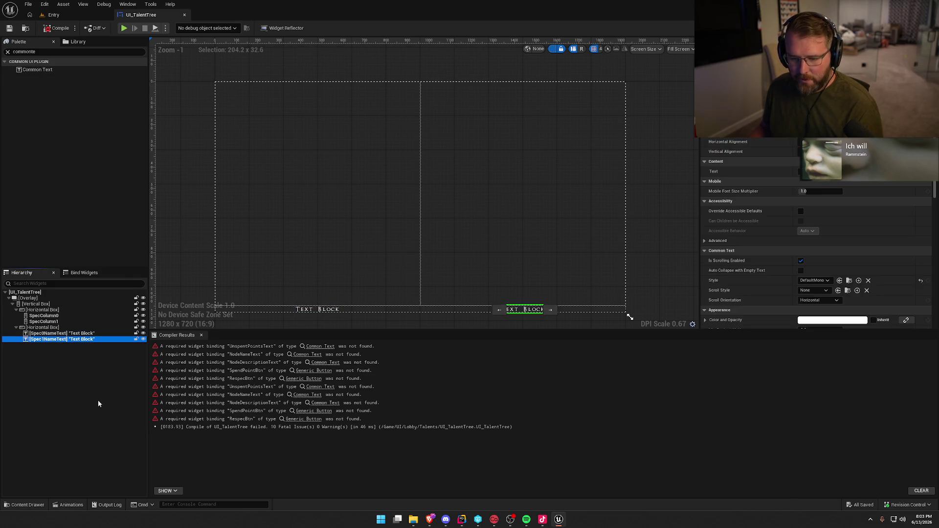
Duplicate Spec1NameText as UnspentPointsText, move it into the Vertical Box, and set its size to Auto
key(ctrl+d)
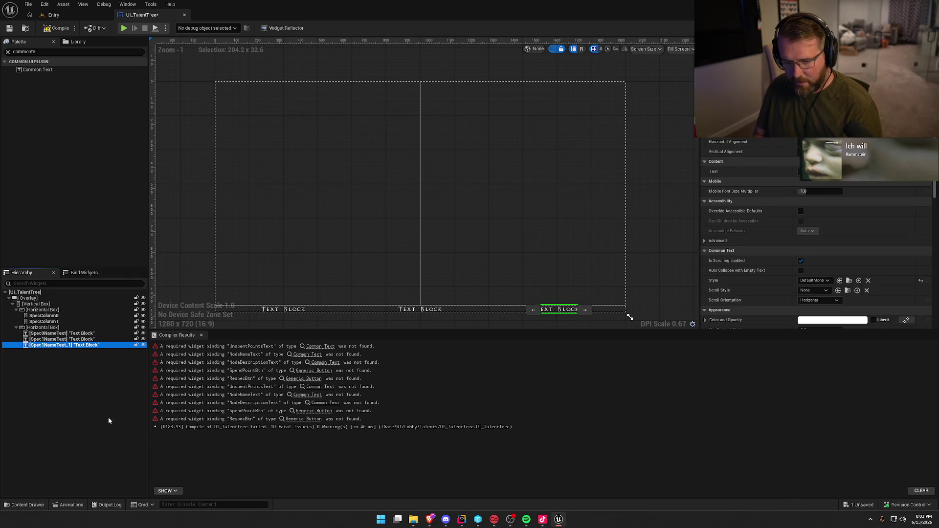
key(F2)
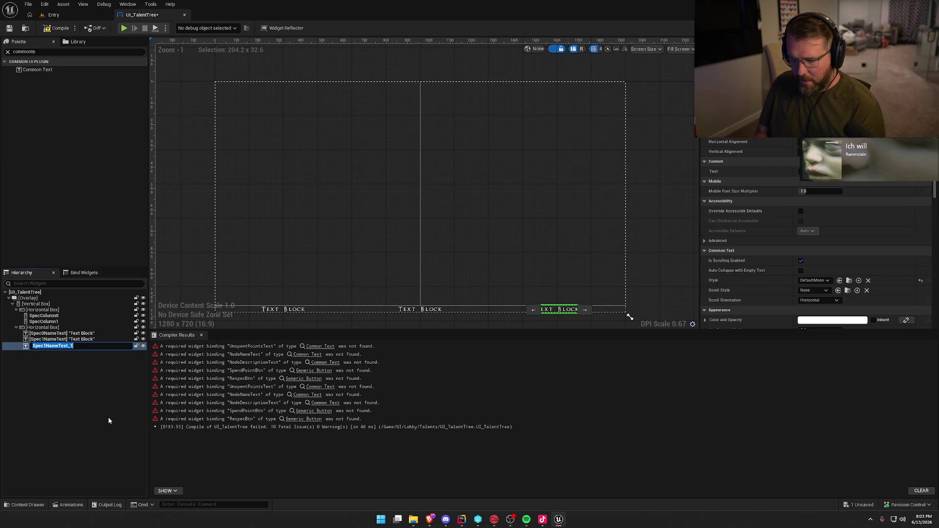
text(Unspe)
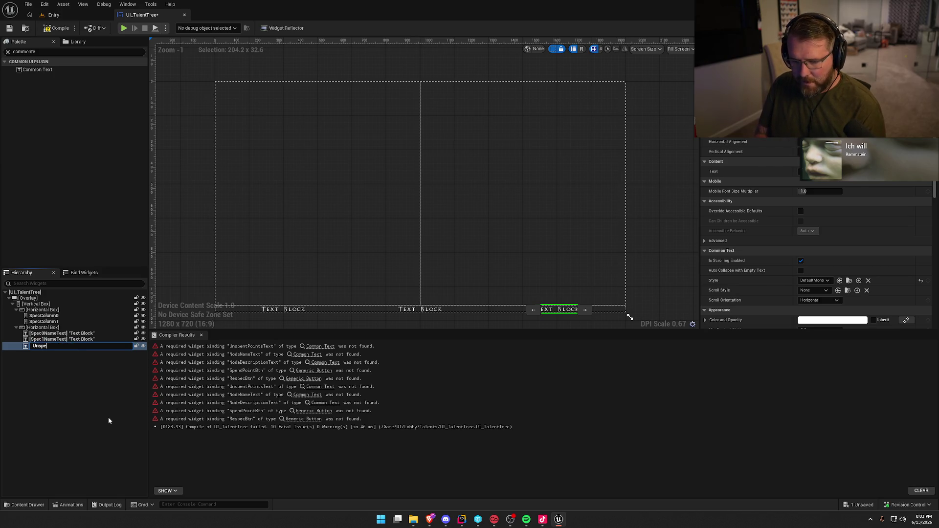
text(ntPoint)
text(sText)
key(Return)
scroll(453, 254, down, 1)
drag(41, 348, 31, 307)
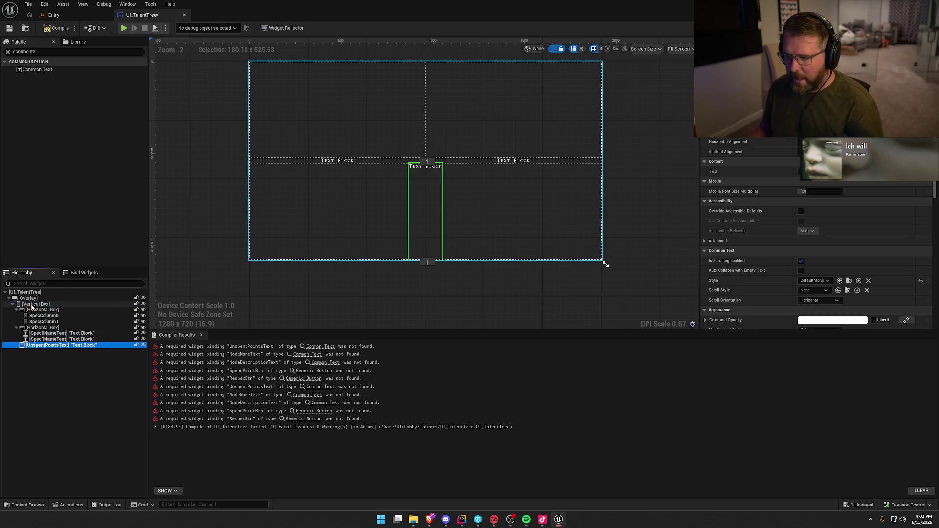
click(807, 132)
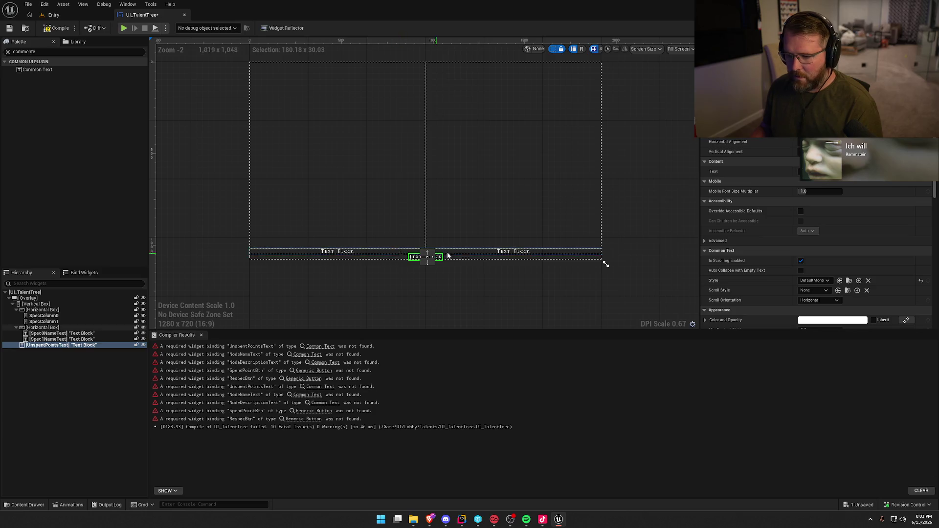
click(58, 373)
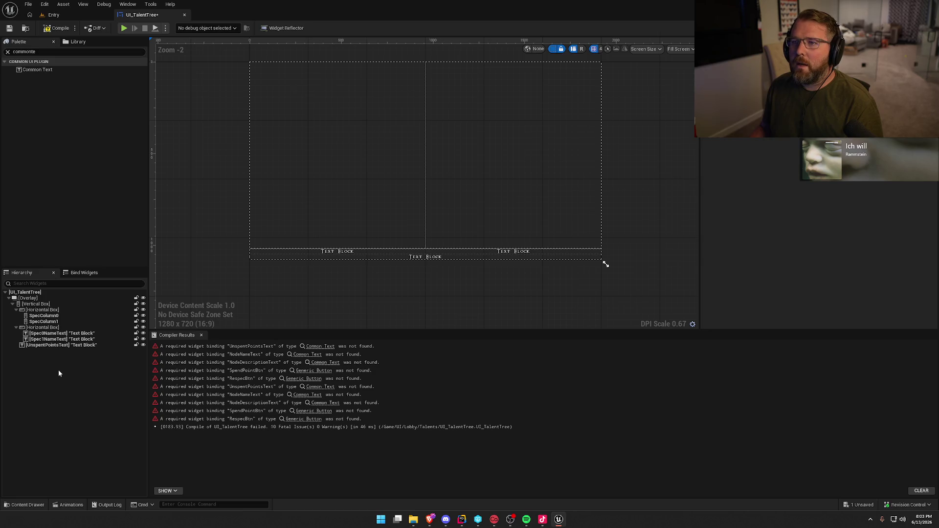
Compile and save UI_TalentTree (8 fatal issues remain), then collapse both Horizontal Box rows in the Hierarchy
click(56, 28)
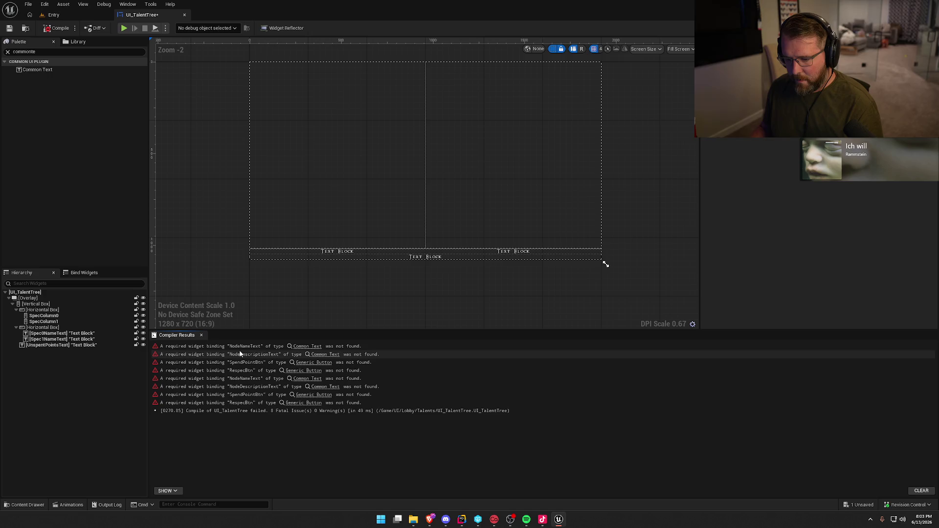
click(9, 28)
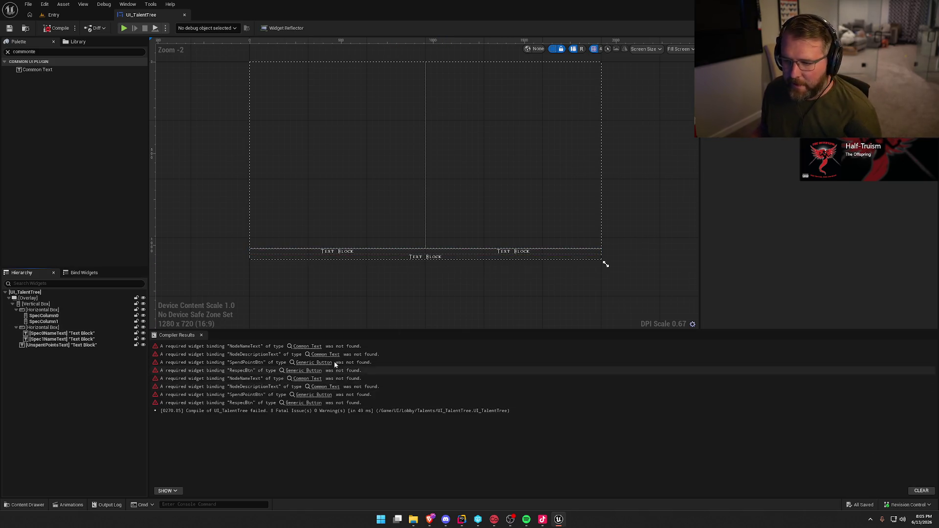
click(42, 345)
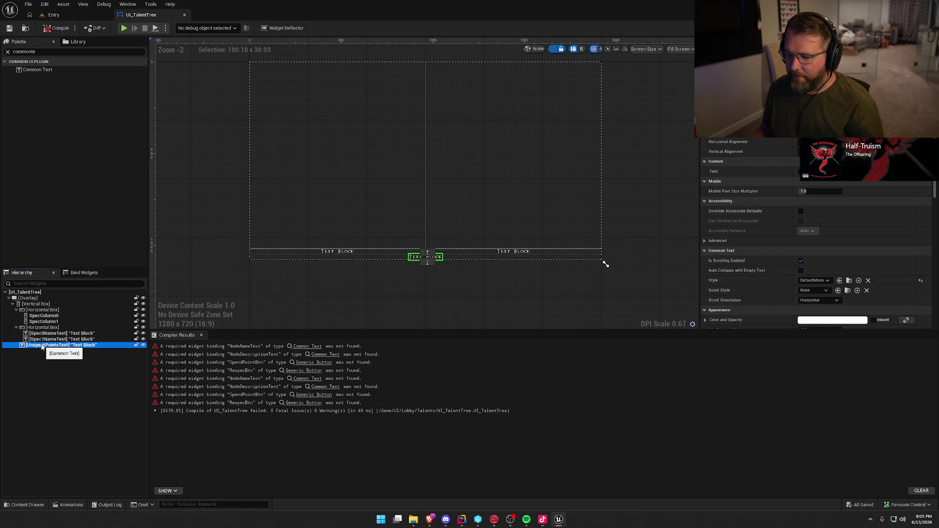
click(16, 328)
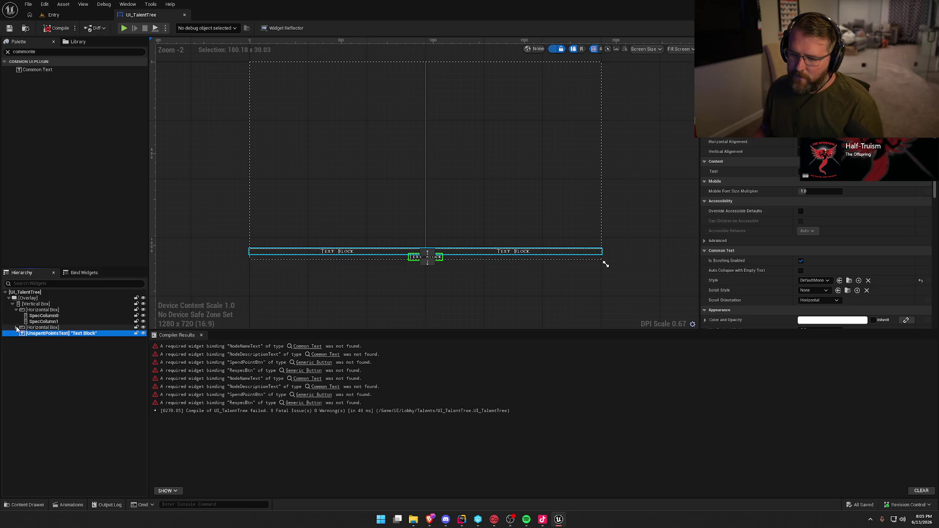
click(16, 310)
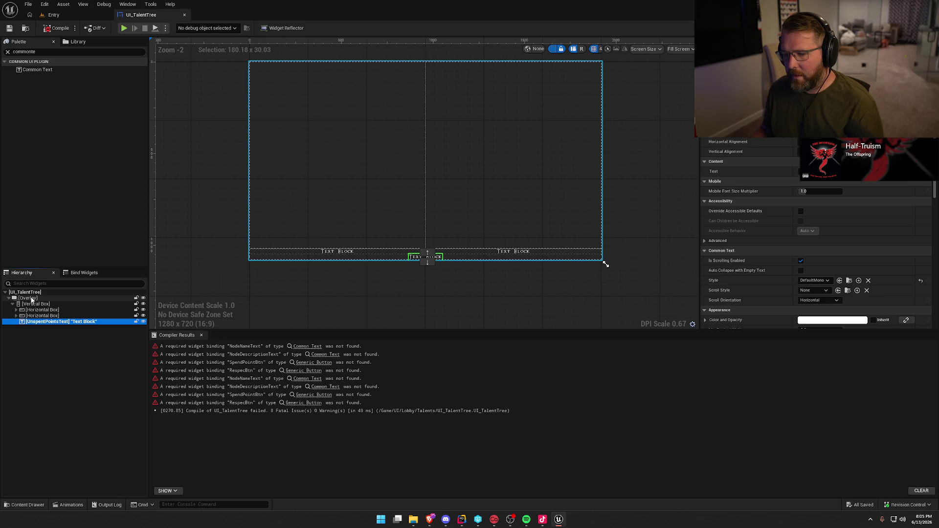
Add a UI Generic Button from the Palette under the Overlay and name it RespecBtn
click(43, 51)
text(generi)
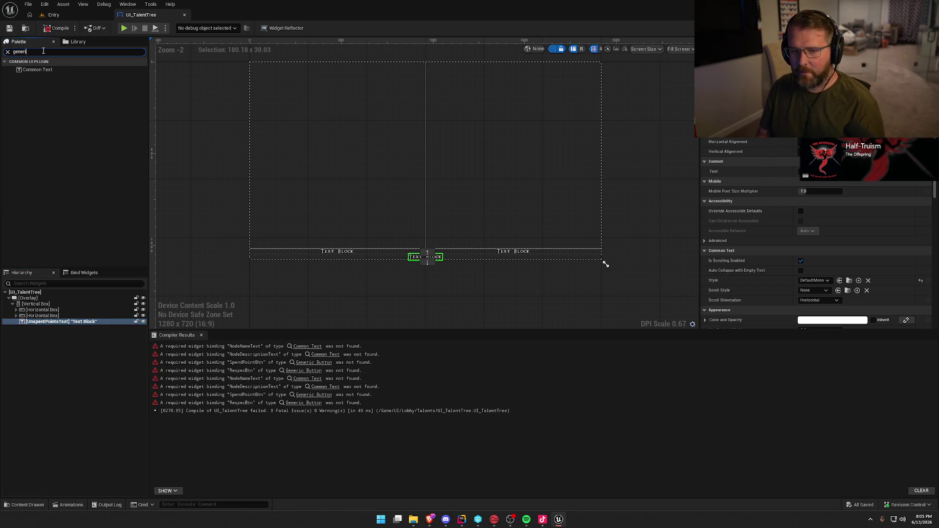
text(c)
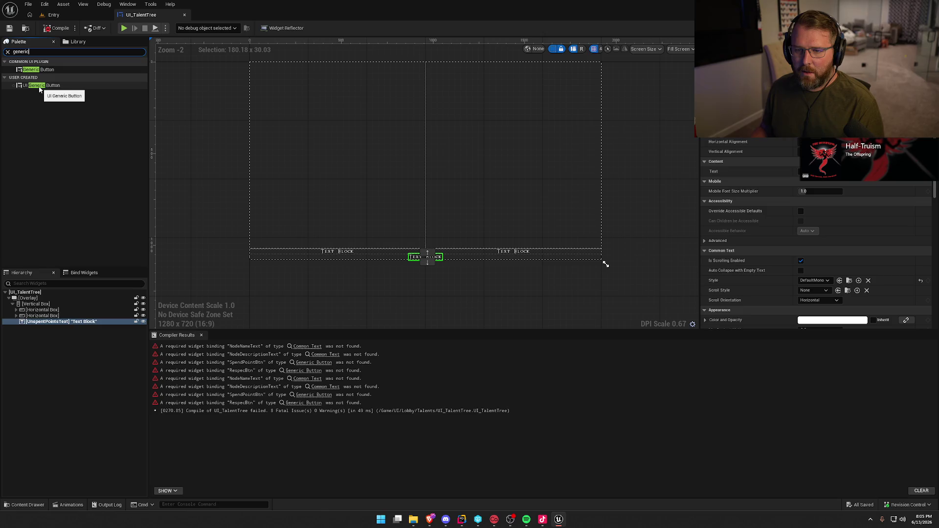
mouse_move(39, 87)
mouse_down()
mouse_move(105, 205)
mouse_move(44, 307)
mouse_move(34, 300)
mouse_up()
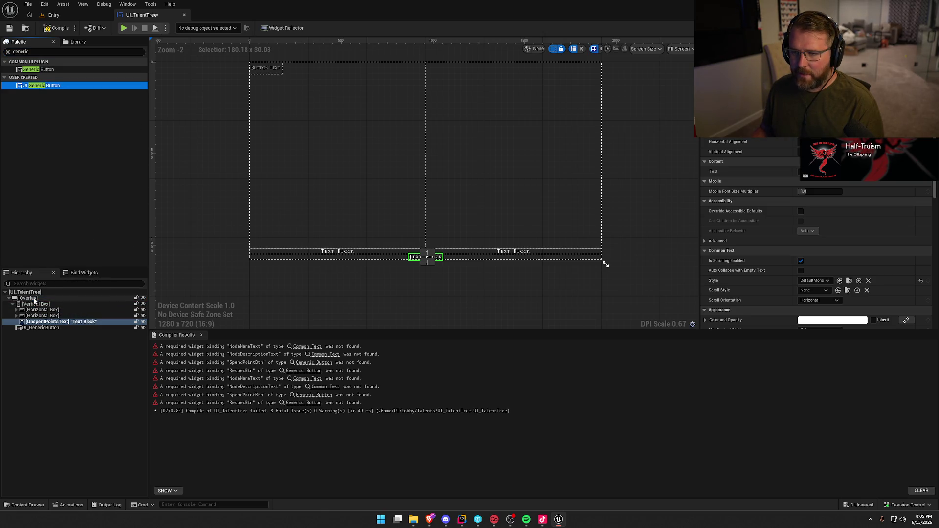
click(37, 327)
key(F2)
text(Respec)
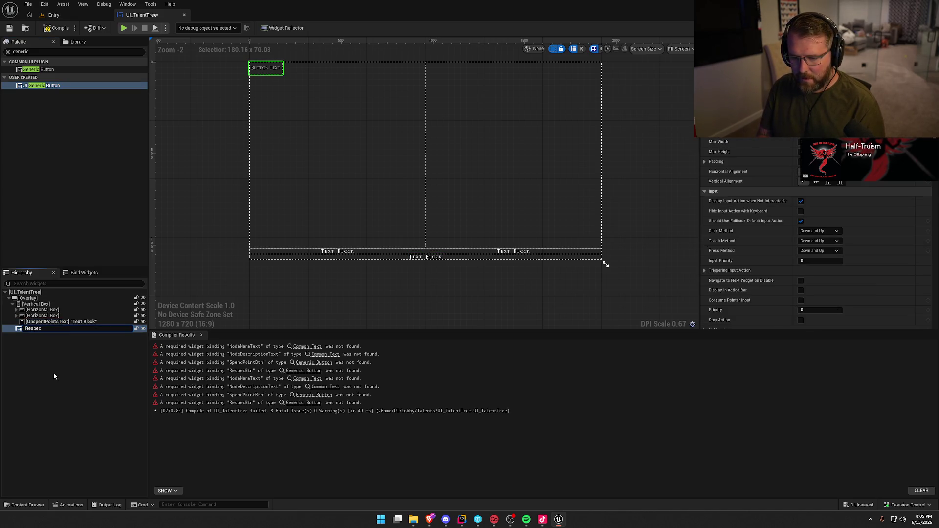
text(Btn)
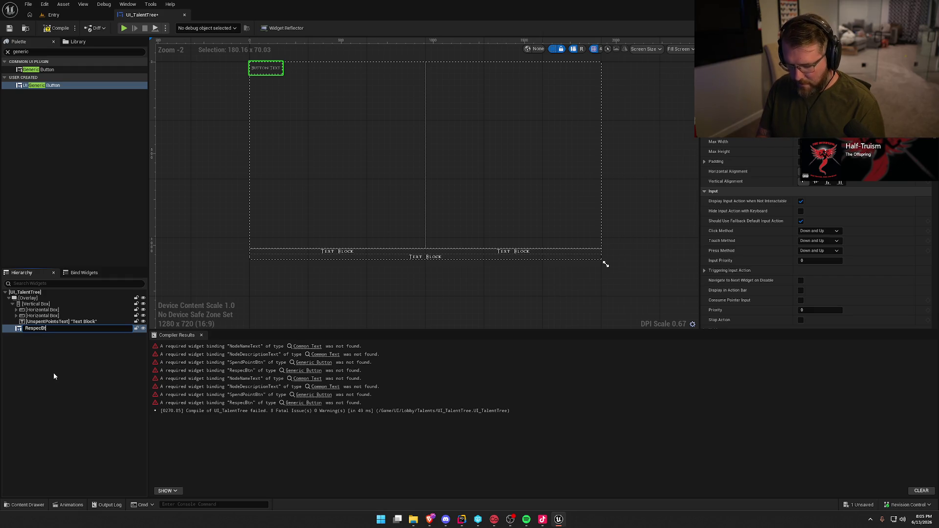
key(Return)
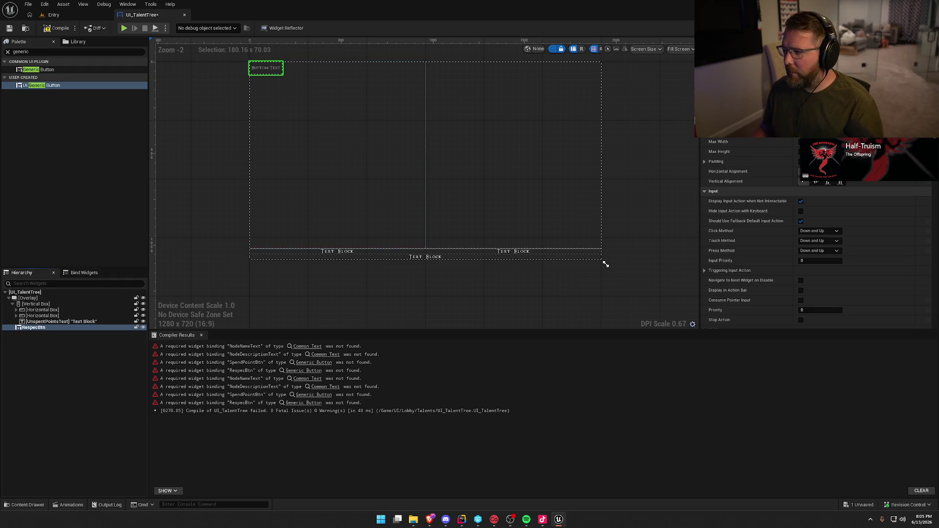
Bottom-align RespecBtn vertically, hide the dashed canvas outlines, then compile and save
click(828, 183)
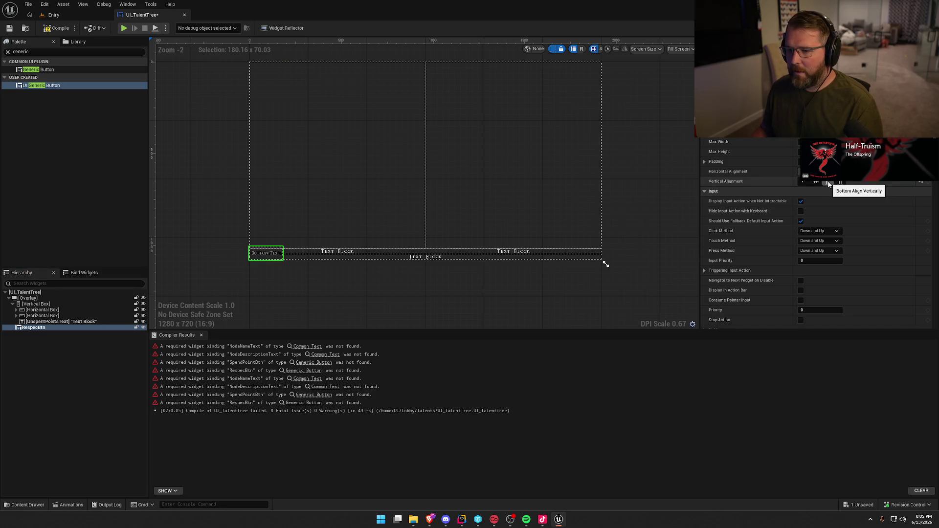
click(553, 49)
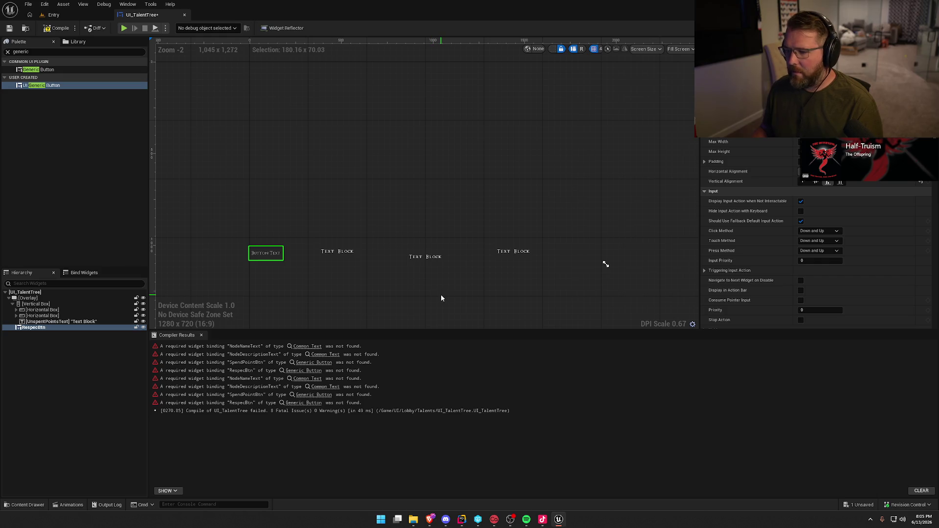
click(57, 28)
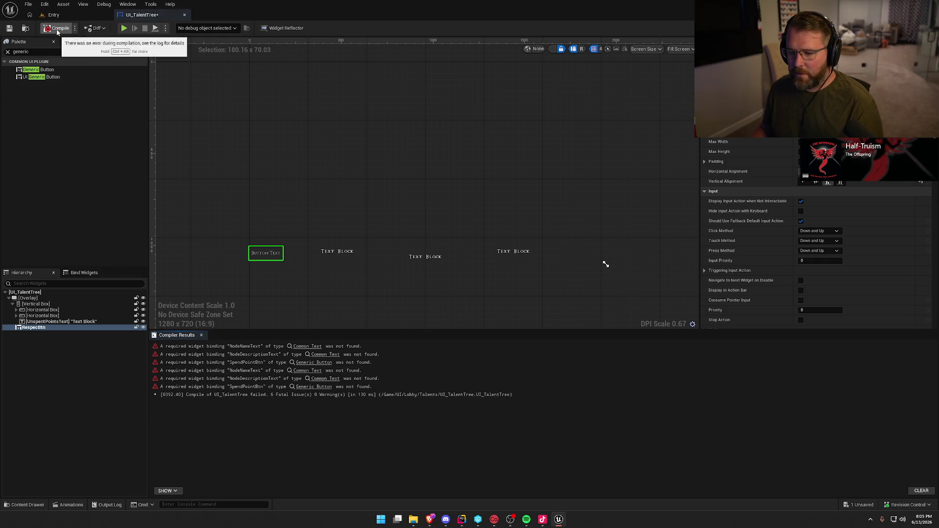
click(9, 28)
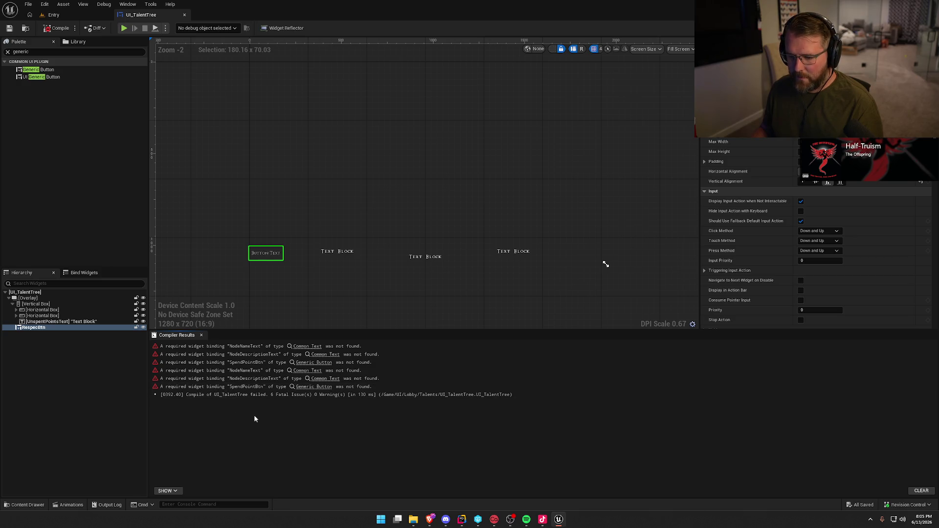